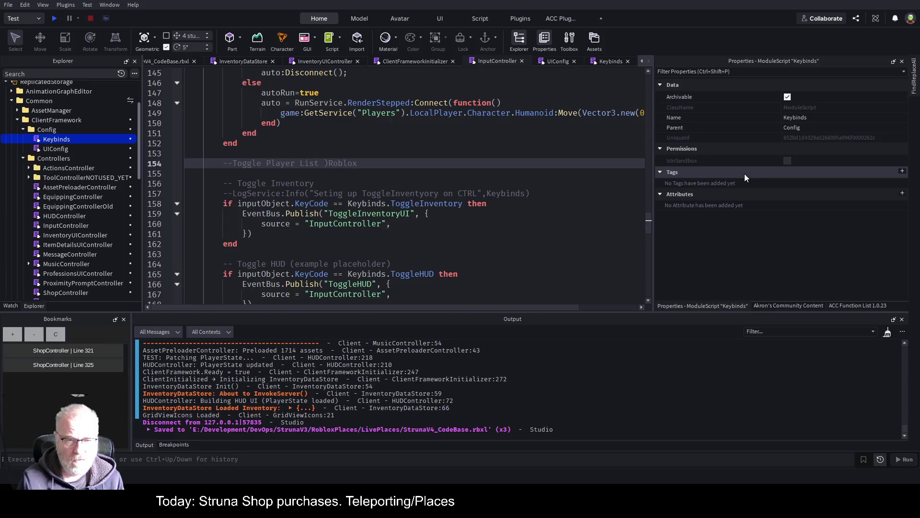
# Finish the comment with 'ox version' and add an if inputObject.KeyCode=Keybinds.TogglePlayerList check with a player-list line
pyautogui.write(' version')
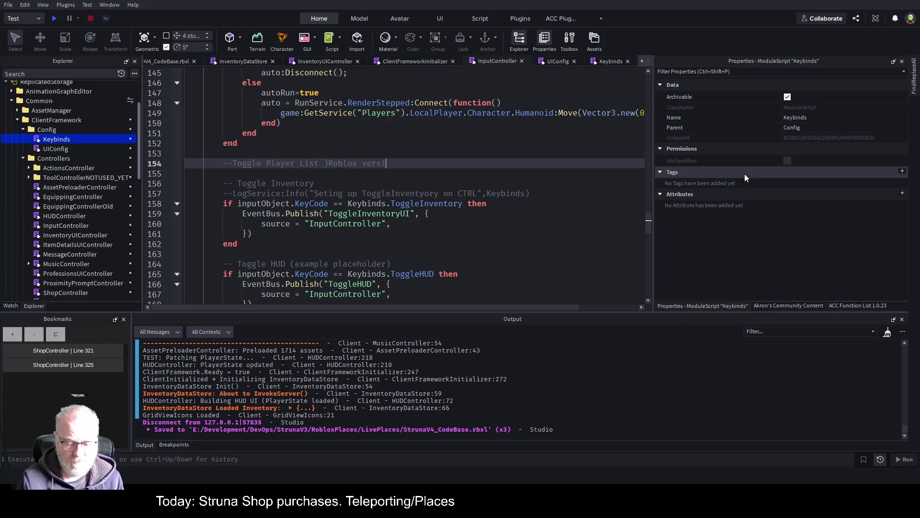
pyautogui.press('Return')
pyautogui.write('if in')
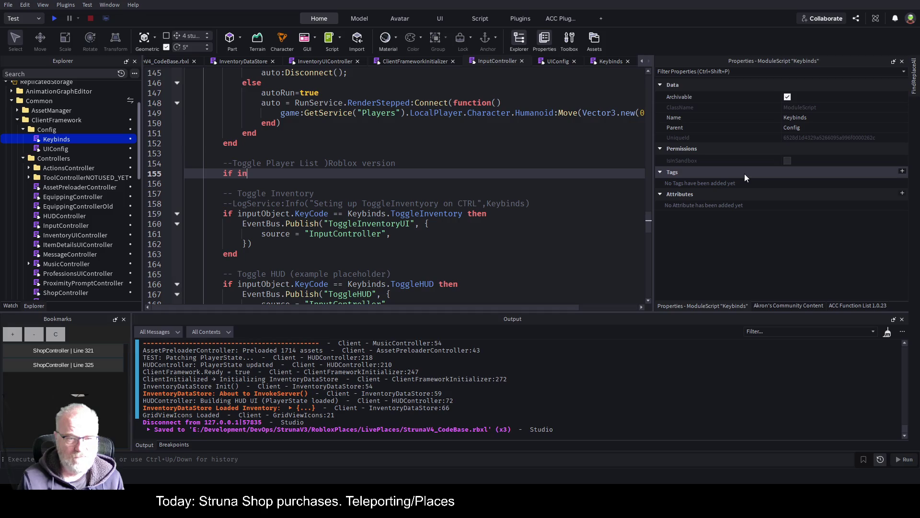
pyautogui.write('putObject')
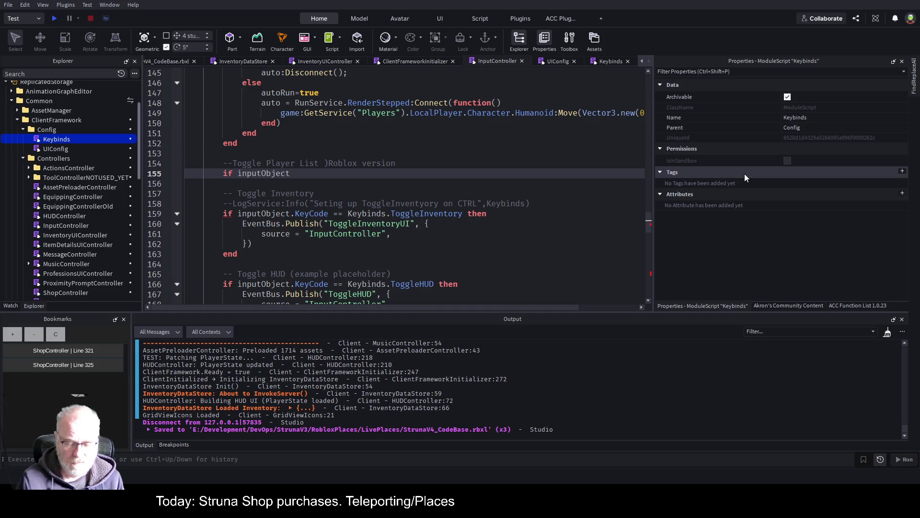
pyautogui.write('.Ke')
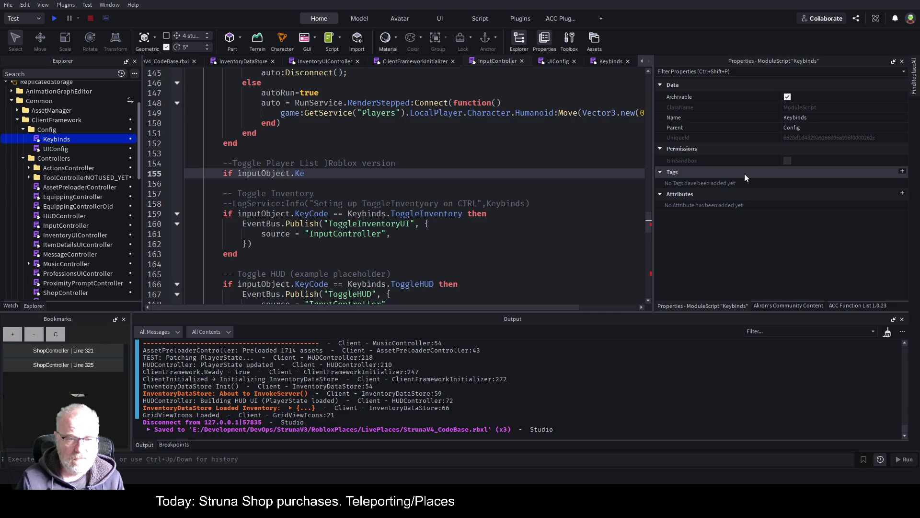
pyautogui.write('yCode=Keybinds.')
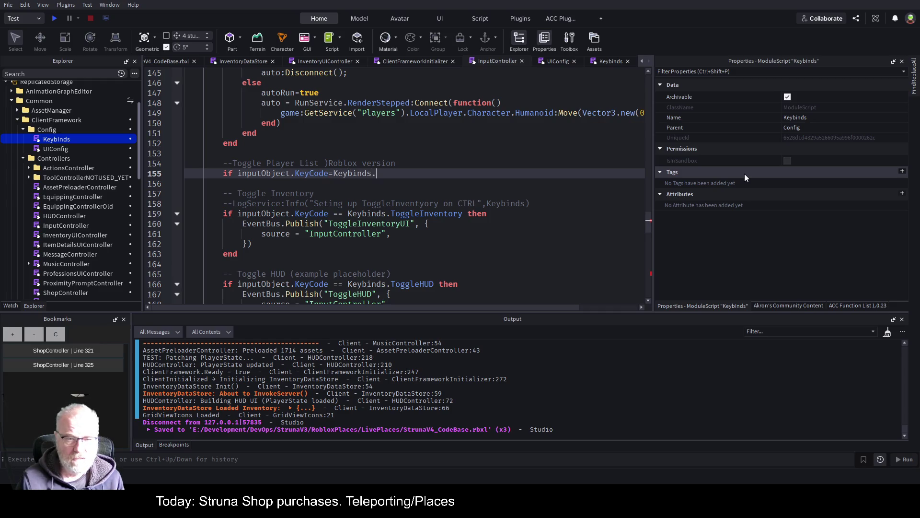
pyautogui.write('To')
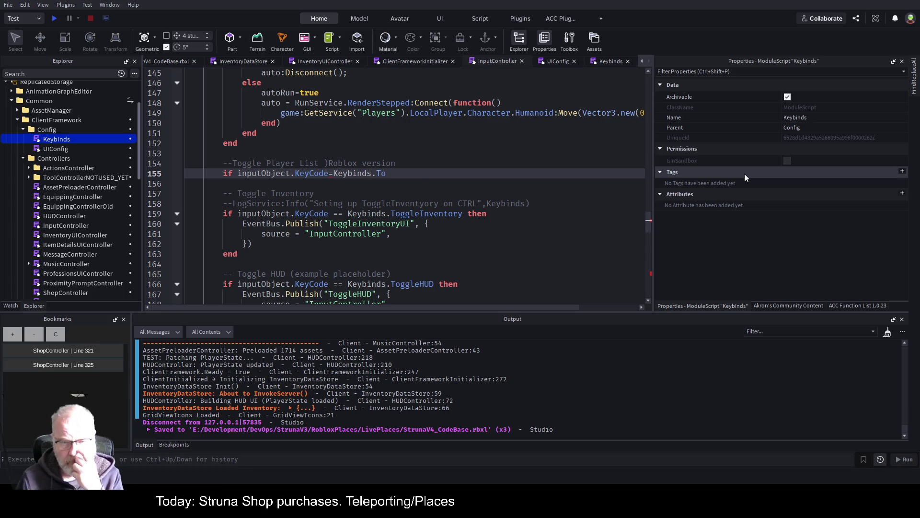
pyautogui.write('gglePlayerList')
pyautogui.press('Return')
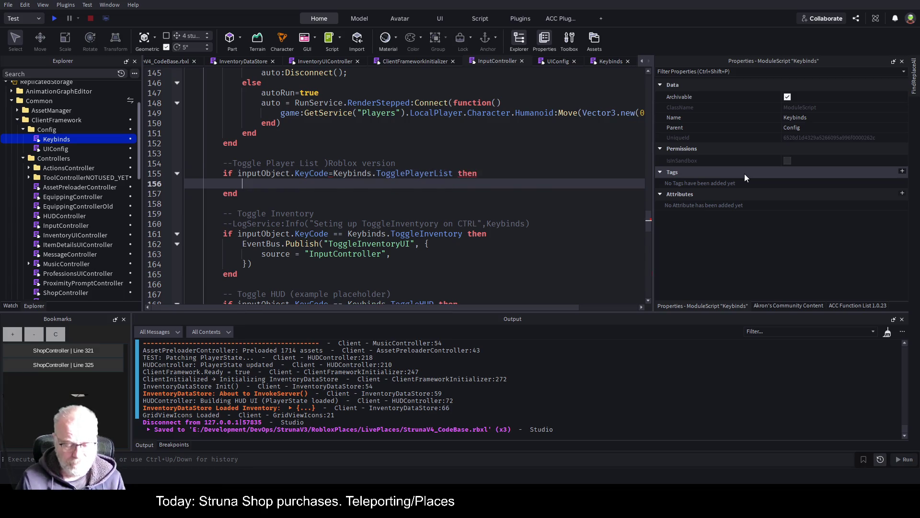
pyautogui.press('Tab')
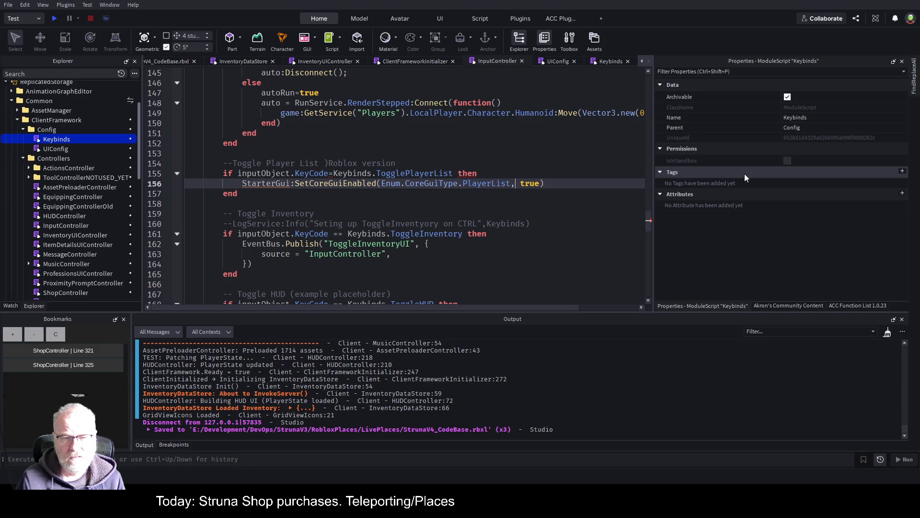
# Correct the comparison to '==' and add an empty line inside the if block
pyautogui.press('Left')
pyautogui.press('Left')
pyautogui.press('Left')
pyautogui.press('Up')
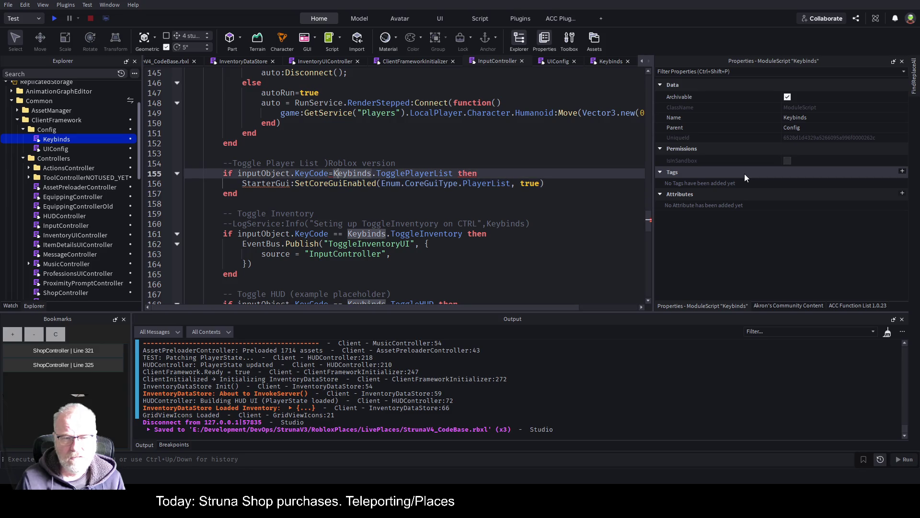
pyautogui.write('=')
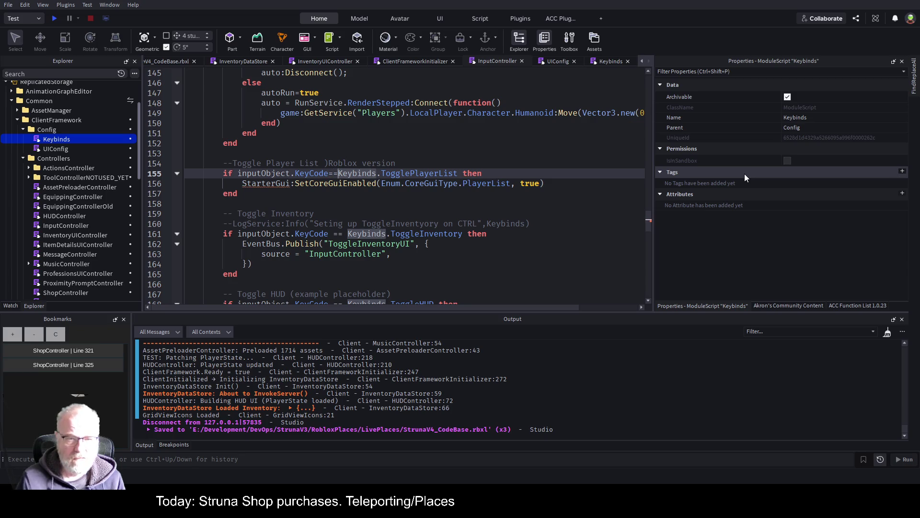
pyautogui.press('Down')
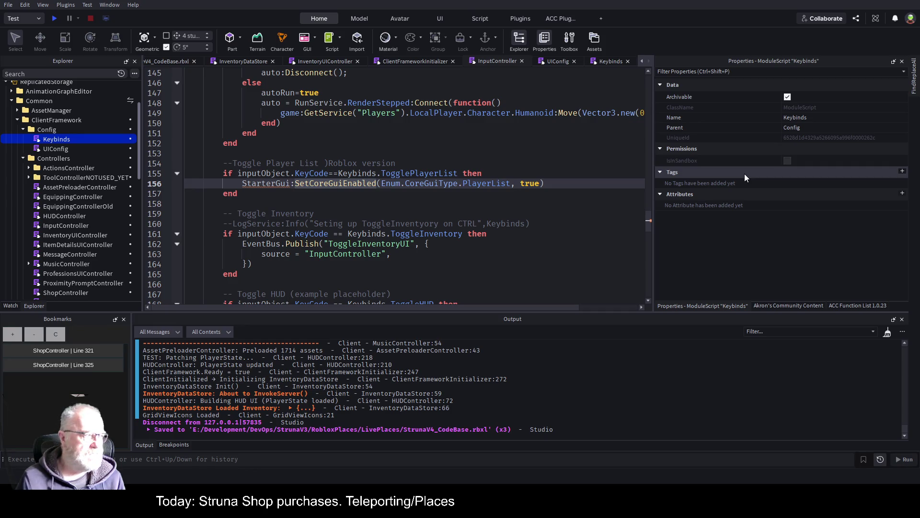
pyautogui.press('Up')
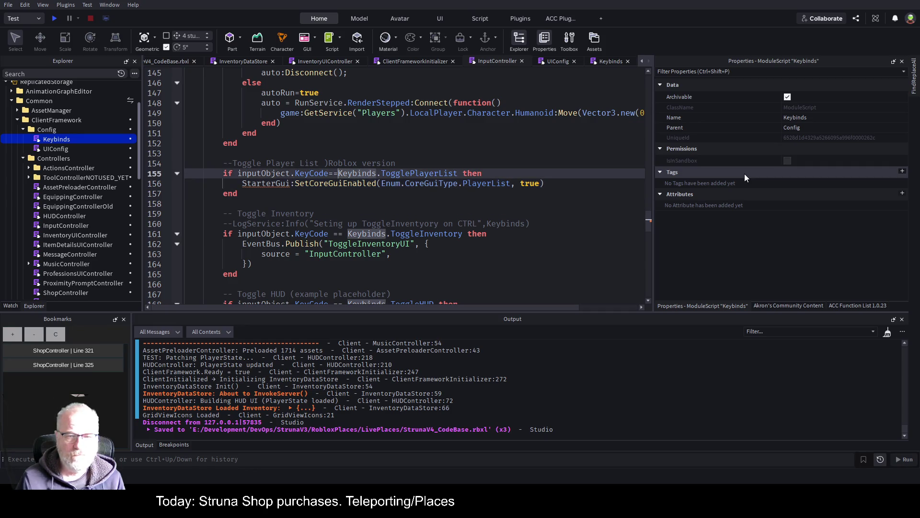
pyautogui.press('End')
pyautogui.press('Return')
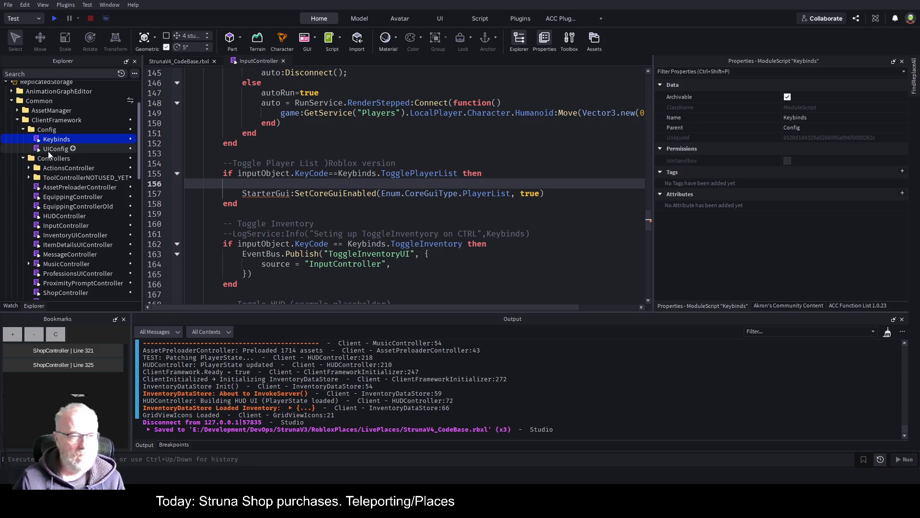
# Copy the local StarterGui = game:GetService("StarterGui") line from ClientFrameworkInitializer into InputController line 156
pyautogui.scroll(-6, 81, 164)
pyautogui.doubleClick(72, 174)
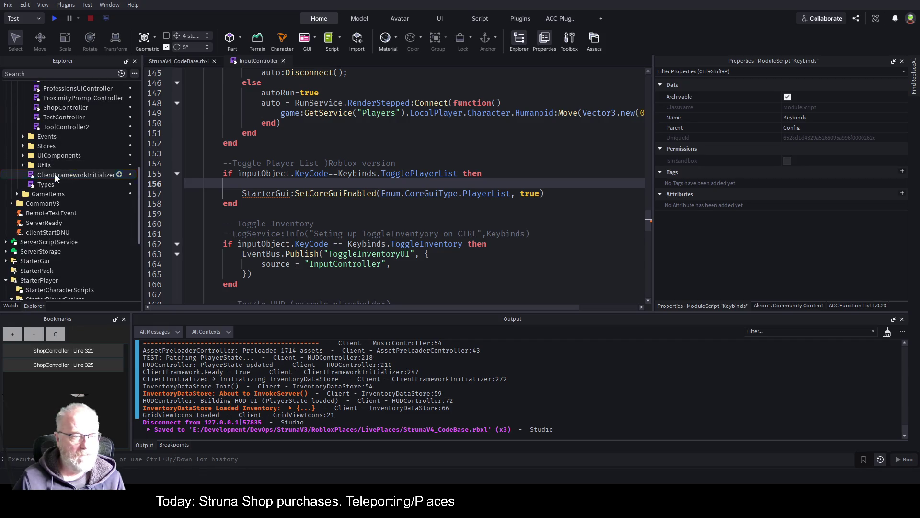
pyautogui.scroll(-6, 453, 226)
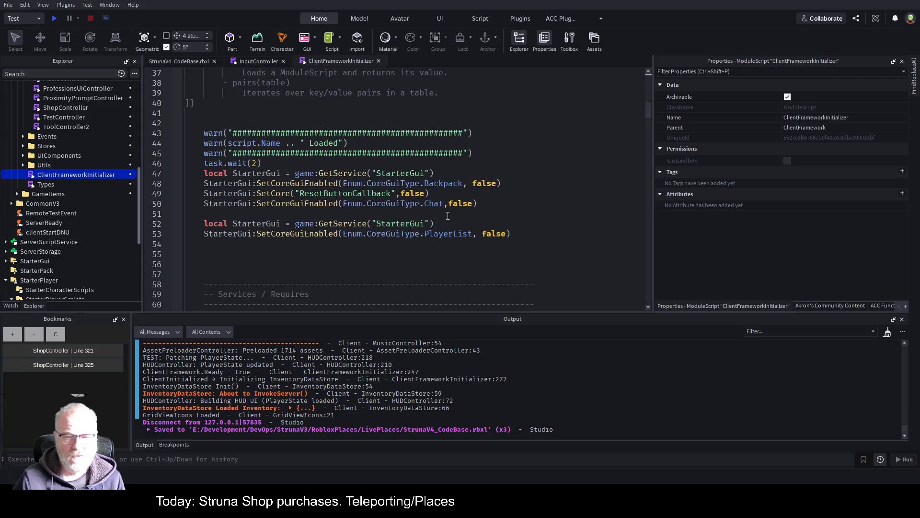
pyautogui.moveTo(434, 224); pyautogui.dragTo(187, 223)
pyautogui.hotkey('ctrl', 'c')
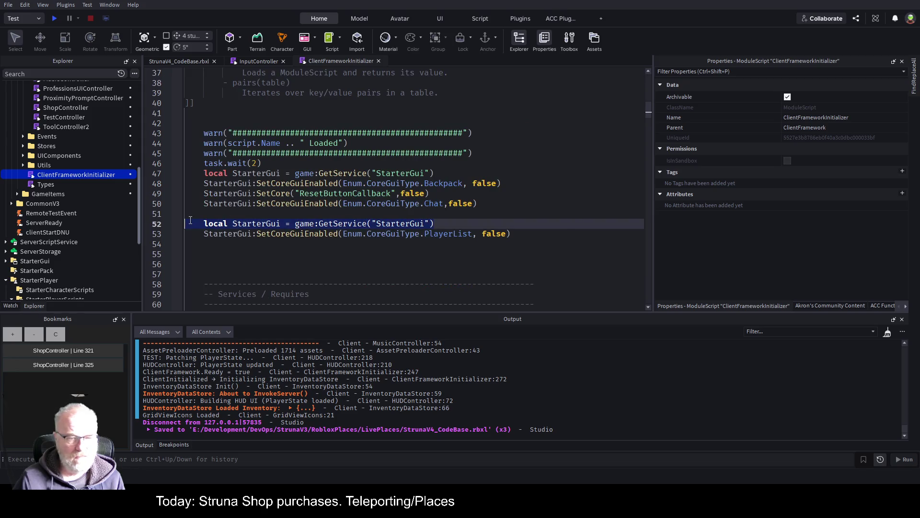
pyautogui.click(243, 60)
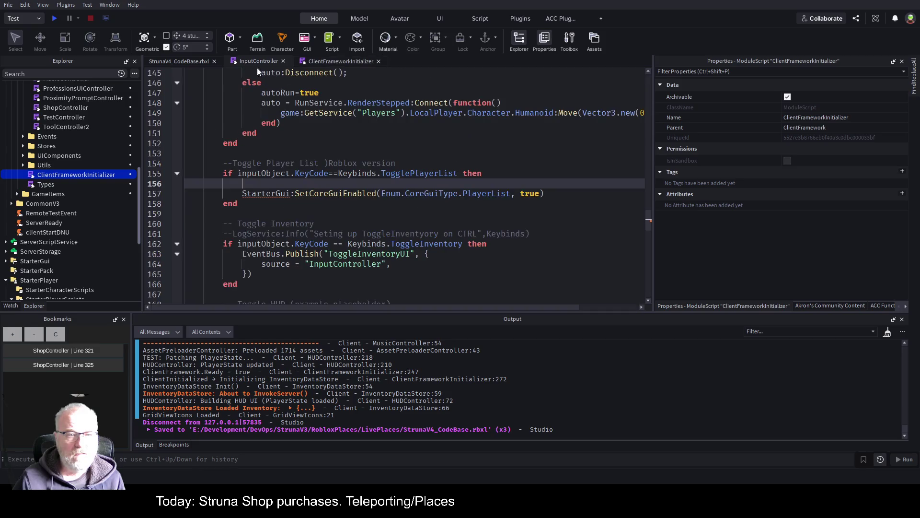
pyautogui.hotkey('ctrl', 'v')
pyautogui.click(523, 154)
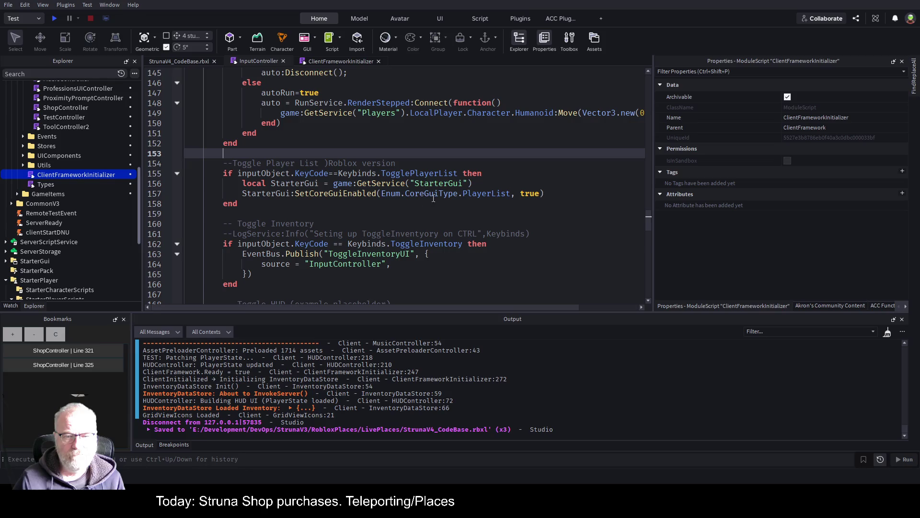
# Save, then add a StarterGui:GetCoreGuiEnabled(Enum.CoreGuiType.PlayerList) call below the StarterGui line
pyautogui.click(562, 202)
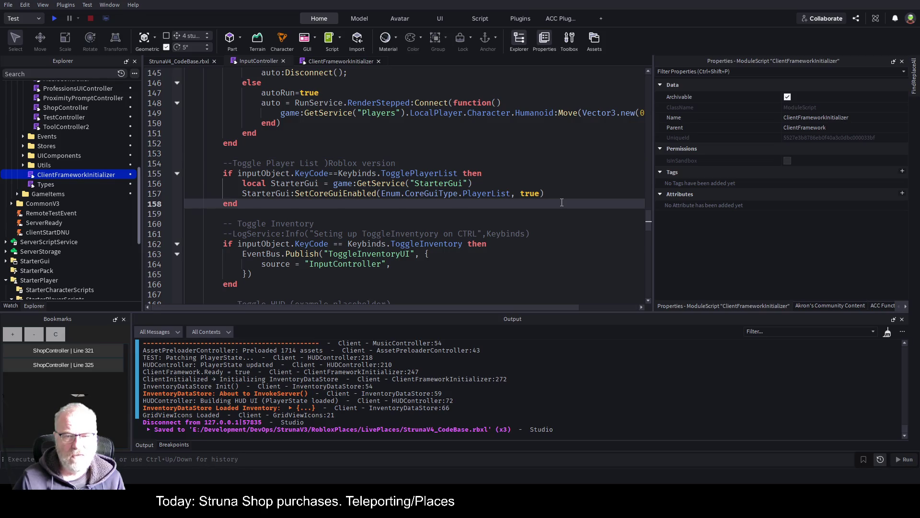
pyautogui.hotkey('ctrl', 's')
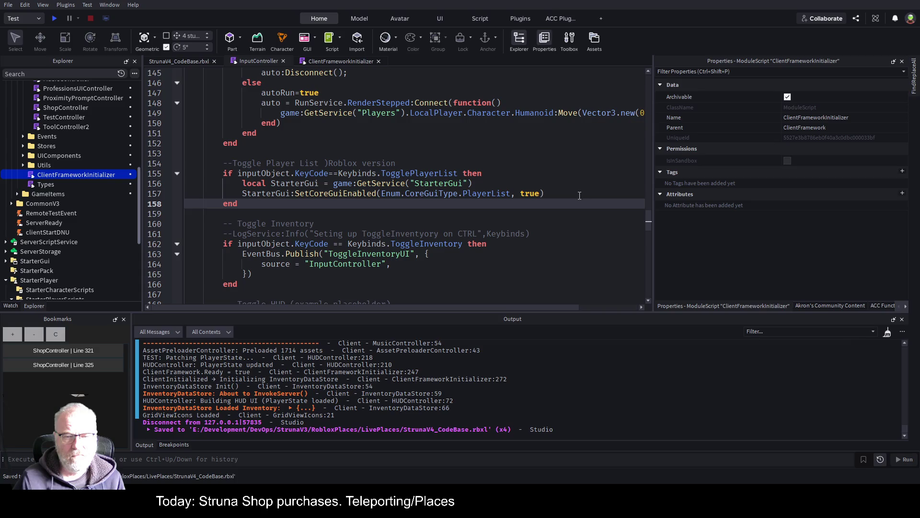
pyautogui.click(486, 188)
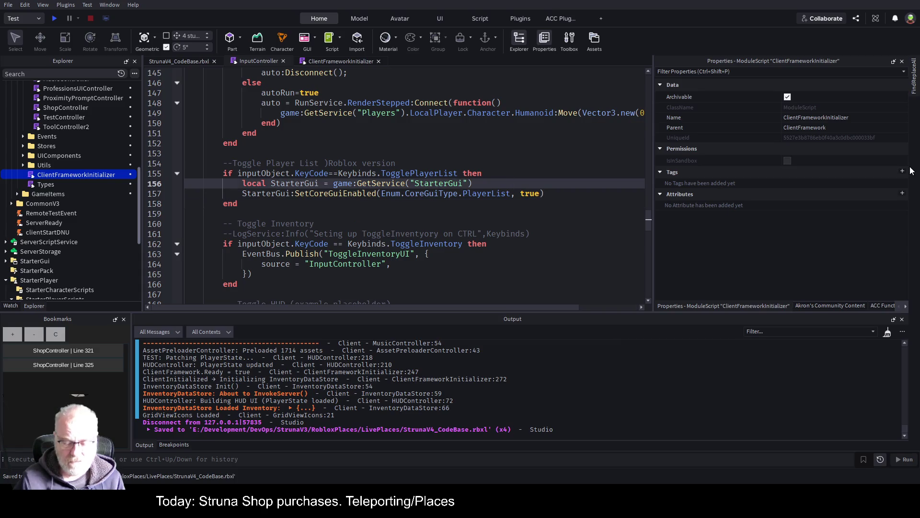
pyautogui.press('Return')
pyautogui.write('StarterGui:Get')
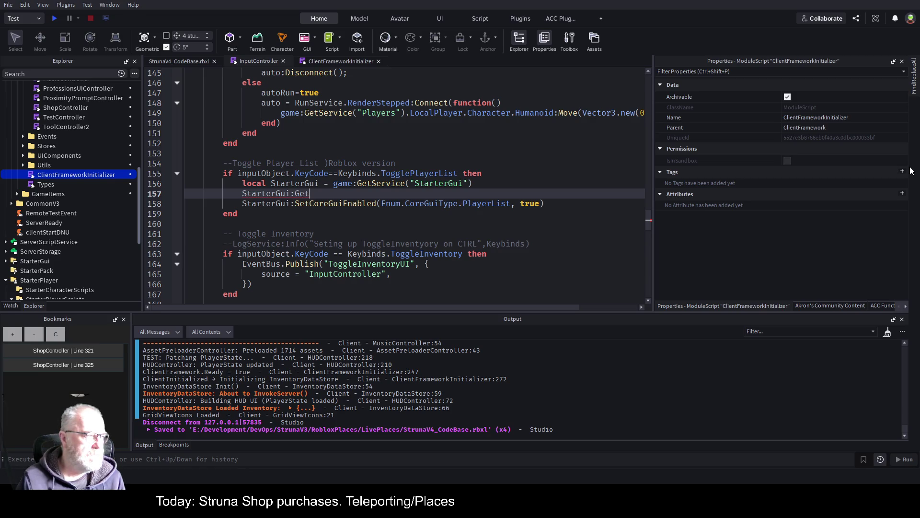
pyautogui.write('Core')
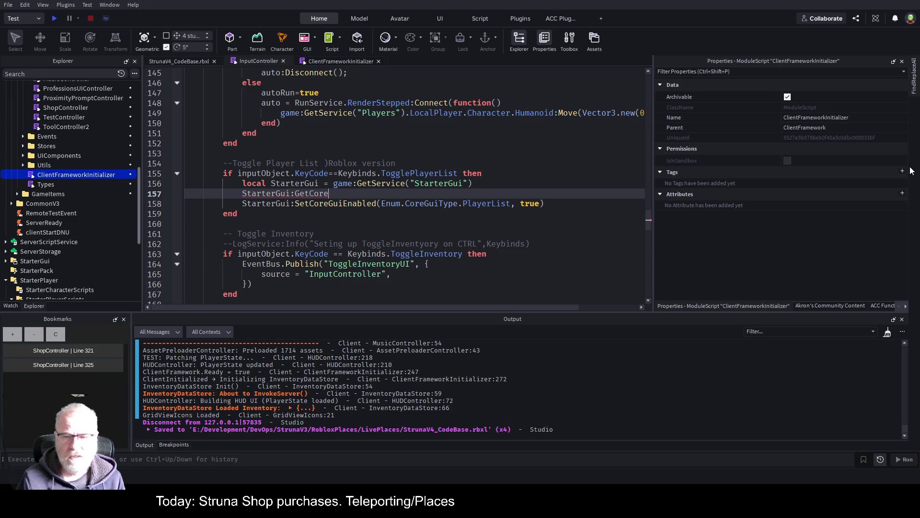
pyautogui.press('Tab')
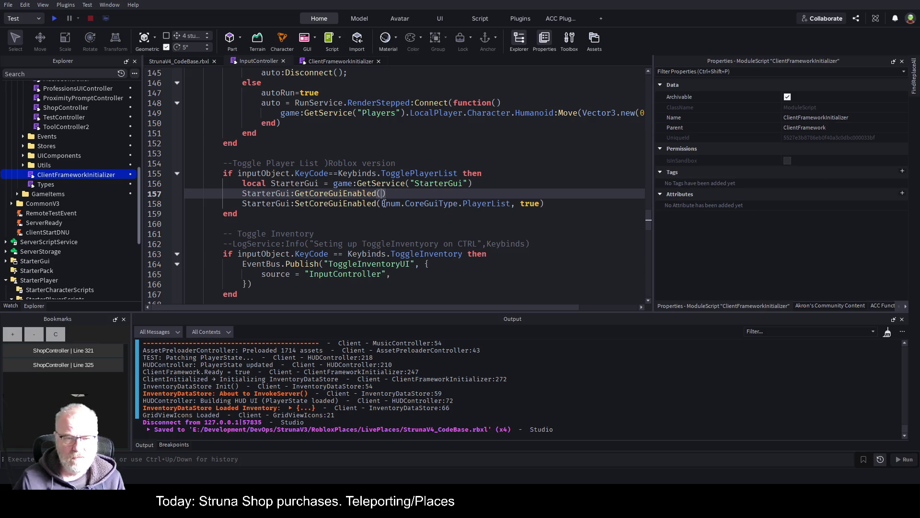
pyautogui.moveTo(382, 204); pyautogui.dragTo(510, 204)
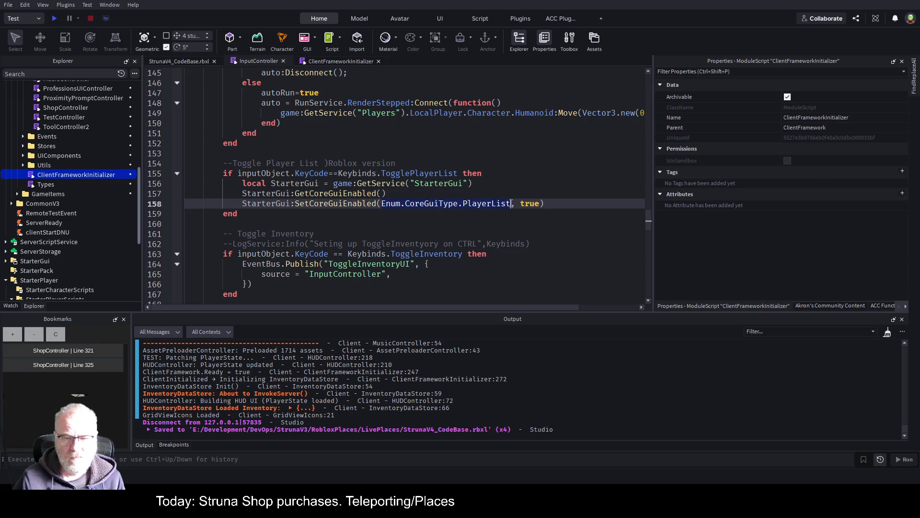
pyautogui.hotkey('ctrl', 'c')
pyautogui.click(385, 194)
pyautogui.hotkey('ctrl', 'v')
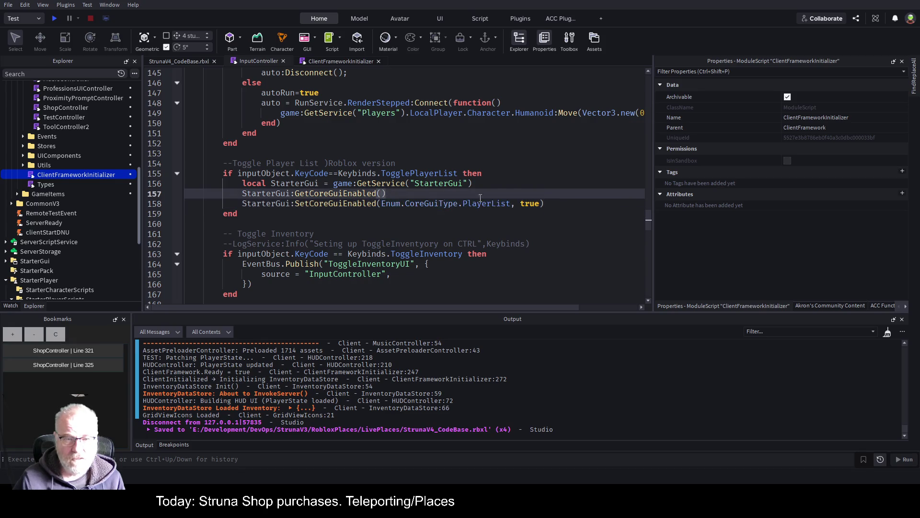
# Wrap that call in an if…then/else and move the SetCoreGuiEnabled(PlayerList, true) line under else
pyautogui.press('Home')
pyautogui.write('if')
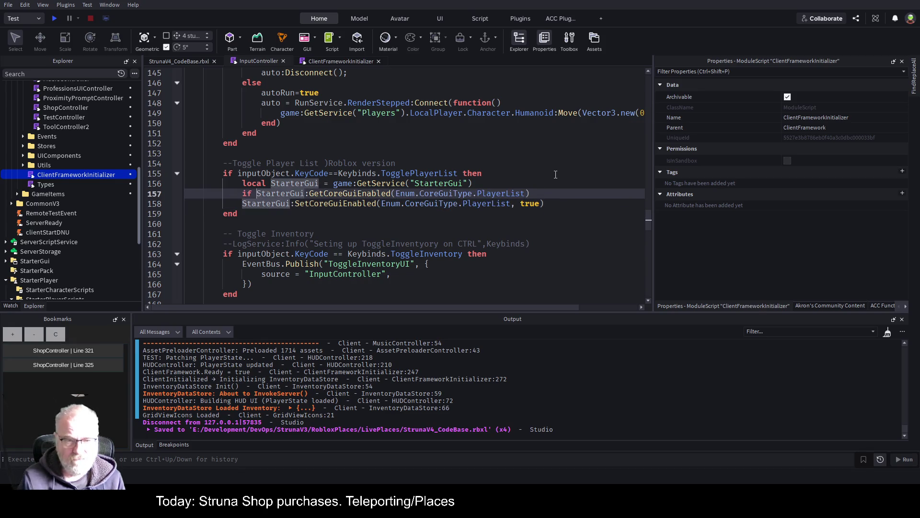
pyautogui.press('End')
pyautogui.write('then')
pyautogui.press('Return')
pyautogui.write('else')
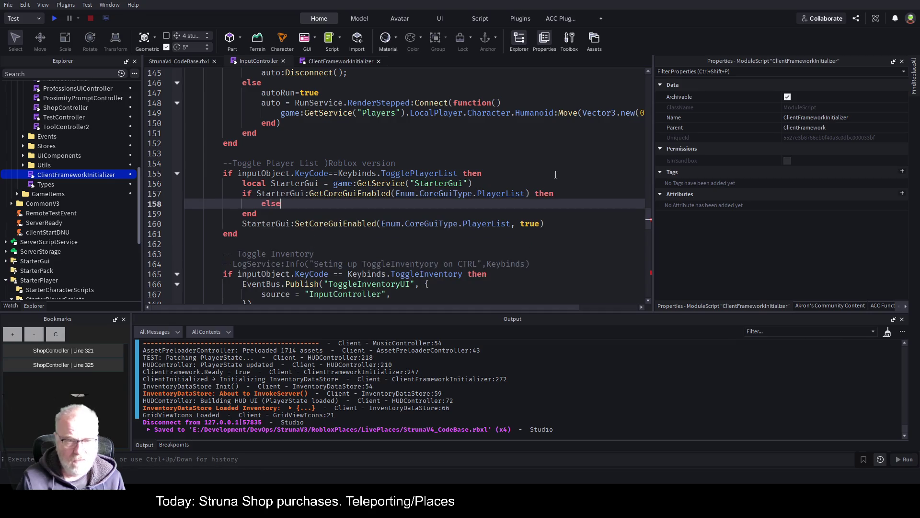
pyautogui.press('Down')
pyautogui.press('Down')
pyautogui.press('Home')
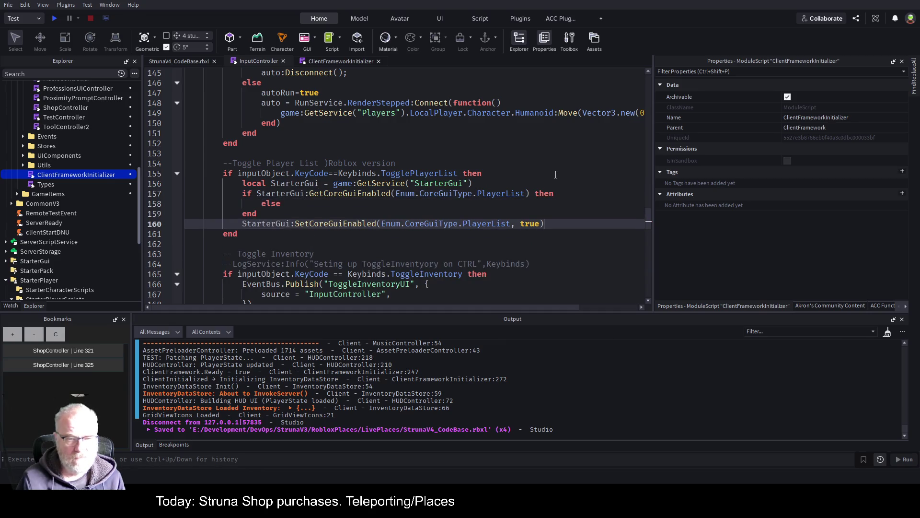
pyautogui.hotkey('shift', 'End')
pyautogui.hotkey('ctrl', 'x')
pyautogui.press('Up')
# Add SetCoreGuiEnabled(PlayerList, false) in the if branch and save the place
pyautogui.press('Up')
pyautogui.press('End')
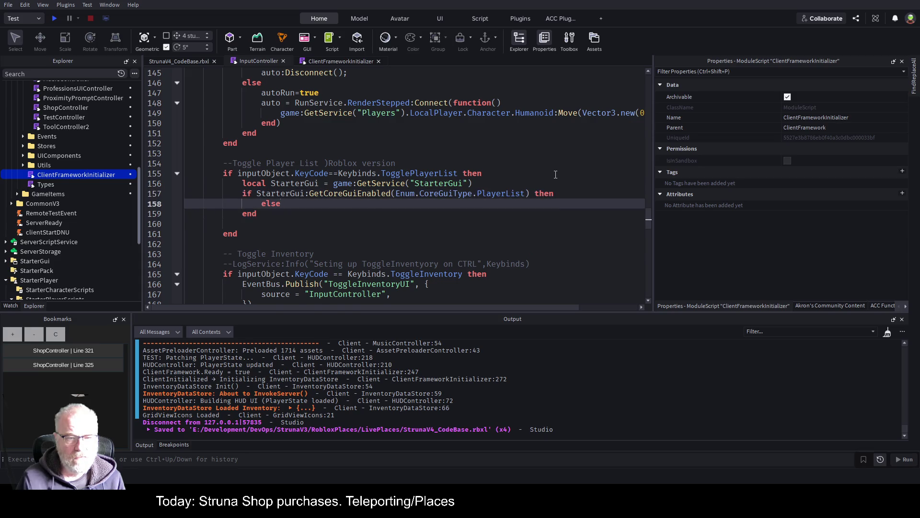
pyautogui.press('Return')
pyautogui.hotkey('ctrl', 'v')
pyautogui.press('Up')
pyautogui.press('Up')
pyautogui.press('Return')
pyautogui.hotkey('ctrl', 'v')
pyautogui.press('Left')
pyautogui.press('BackSpace')
pyautogui.press('BackSpace')
pyautogui.press('BackSpace')
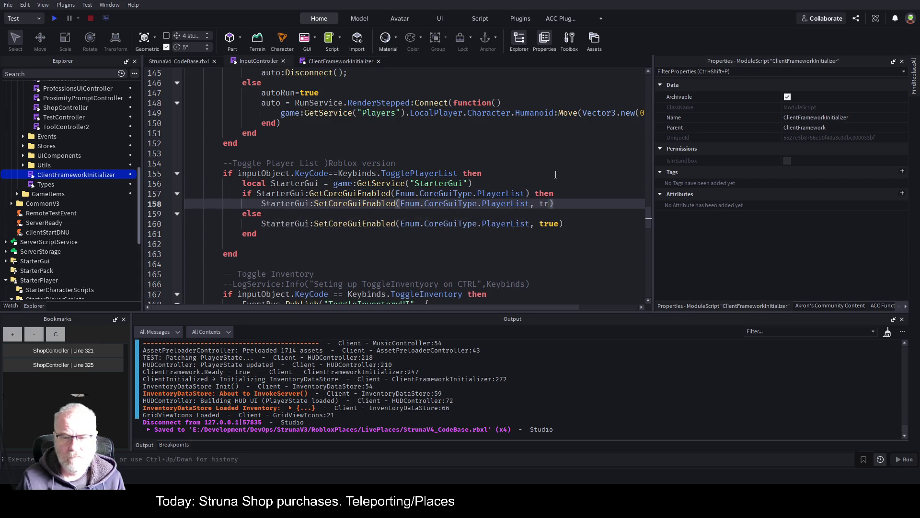
pyautogui.write('false')
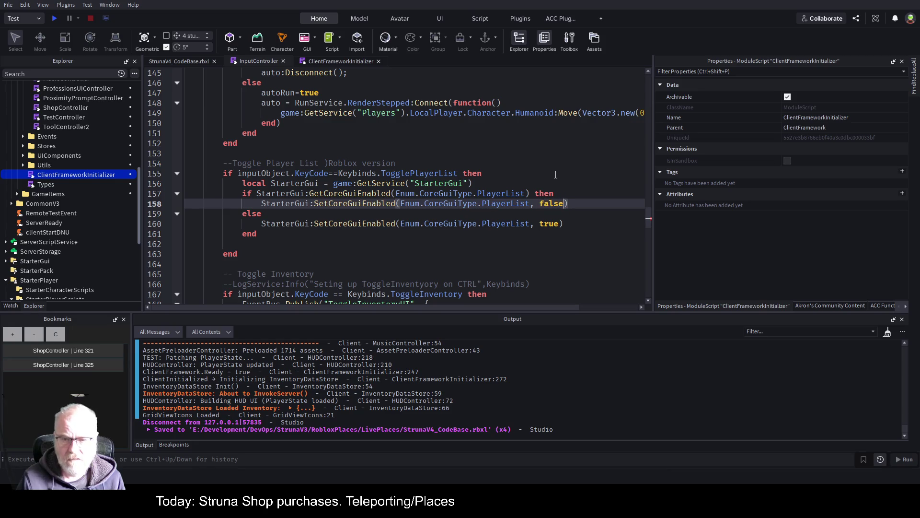
pyautogui.hotkey('ctrl', 's')
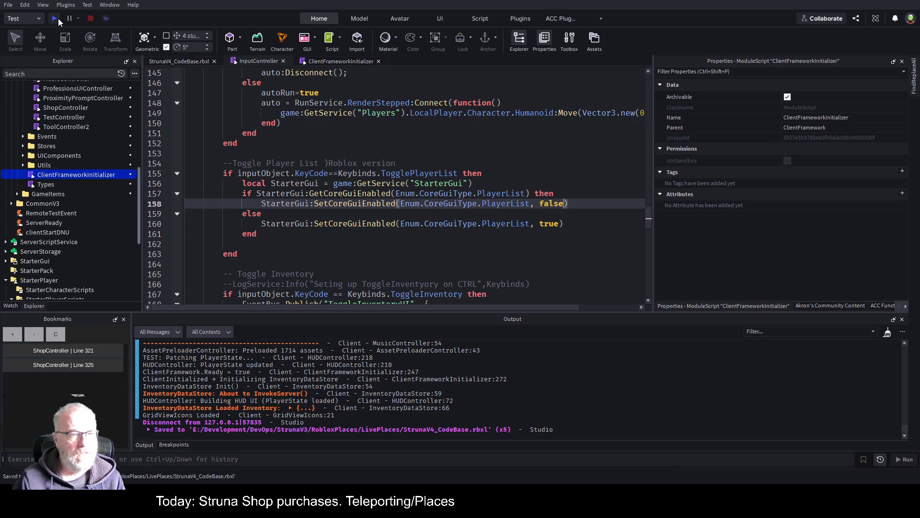
# Start a play test, widen the game view, and run the character along the curved walkway
pyautogui.click(58, 18)
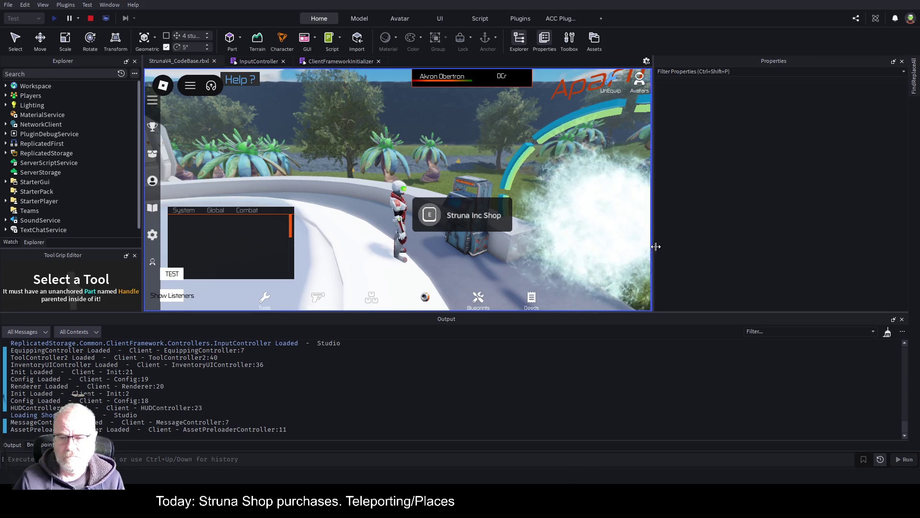
pyautogui.moveTo(655, 250); pyautogui.dragTo(792, 251)
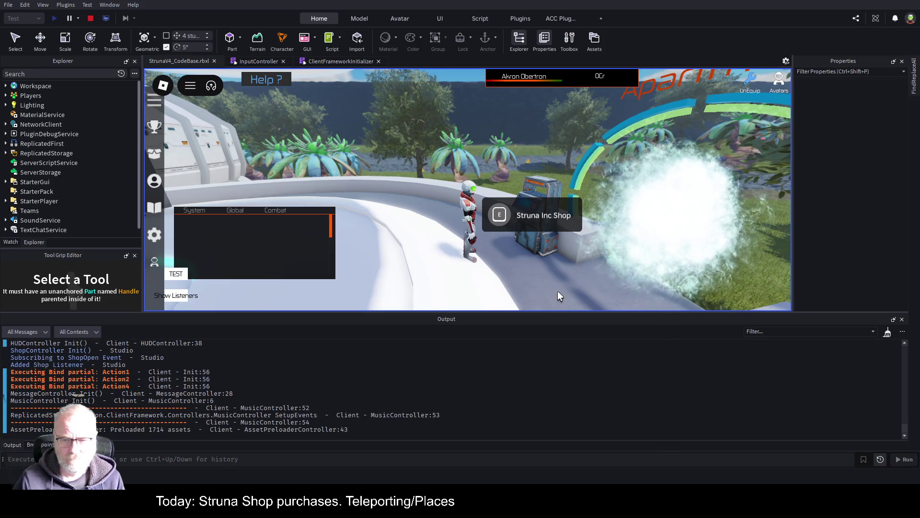
pyautogui.press('w')
pyautogui.press('w')
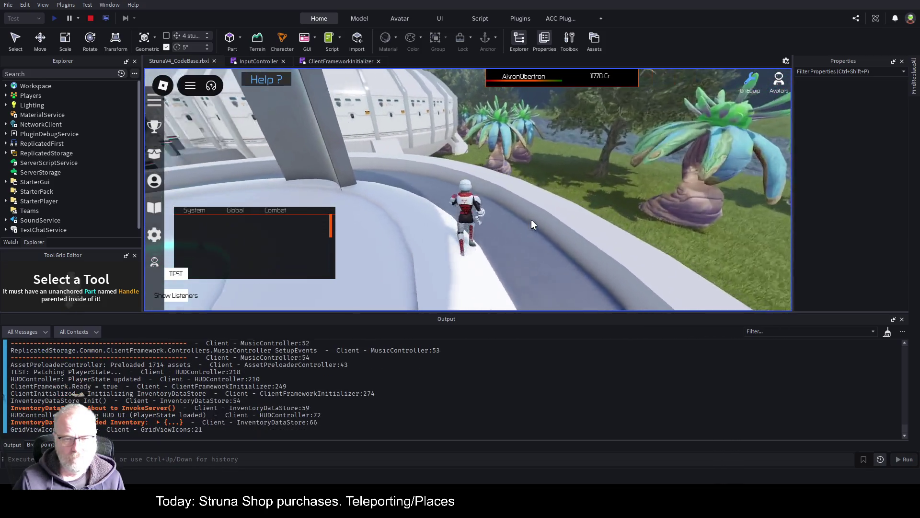
pyautogui.press('w')
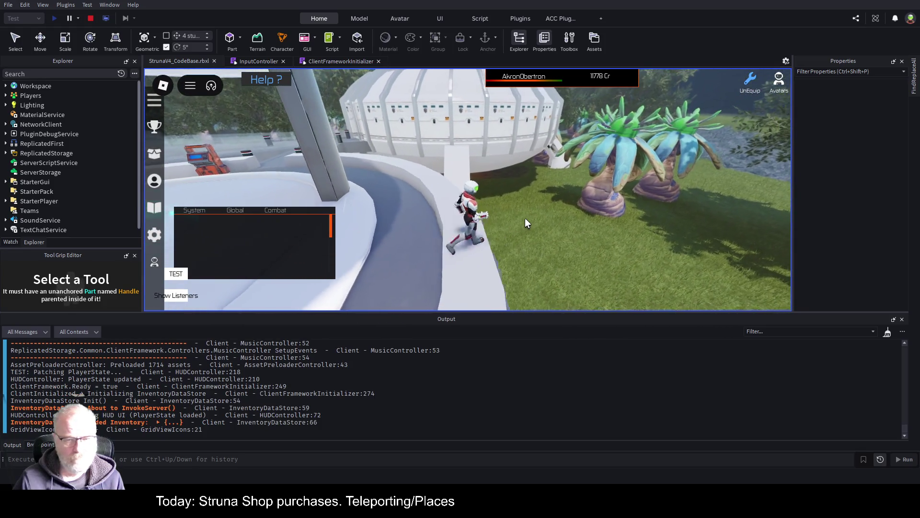
# Clear the Output log, dismiss the player name popup, and open the Professions table
pyautogui.rightClick(660, 405)
pyautogui.click(681, 414)
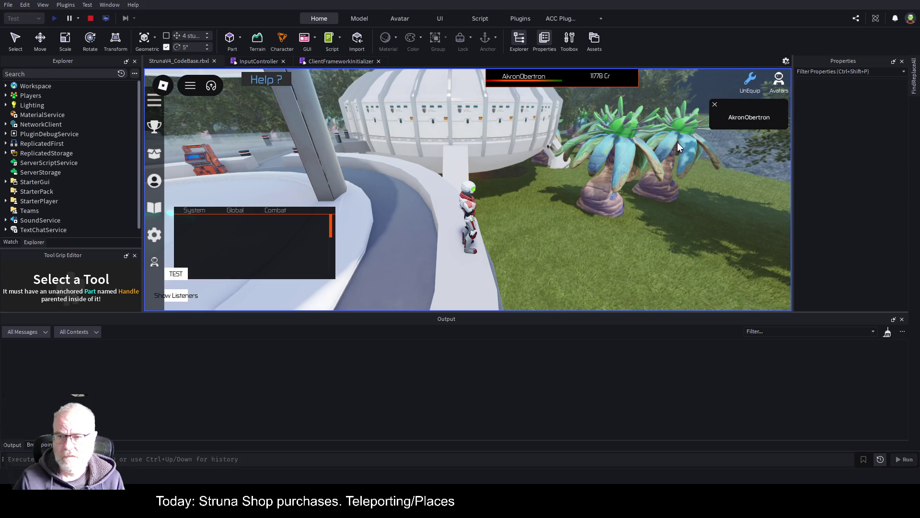
pyautogui.click(715, 105)
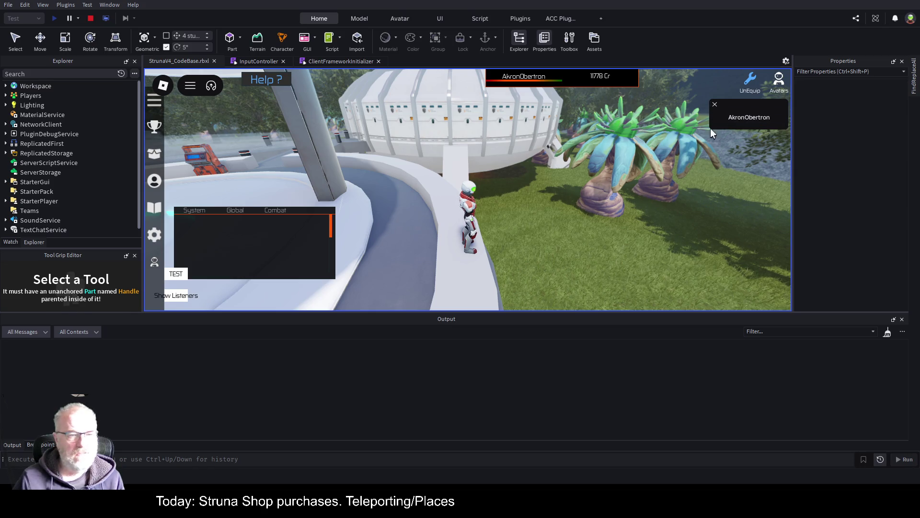
pyautogui.click(715, 105)
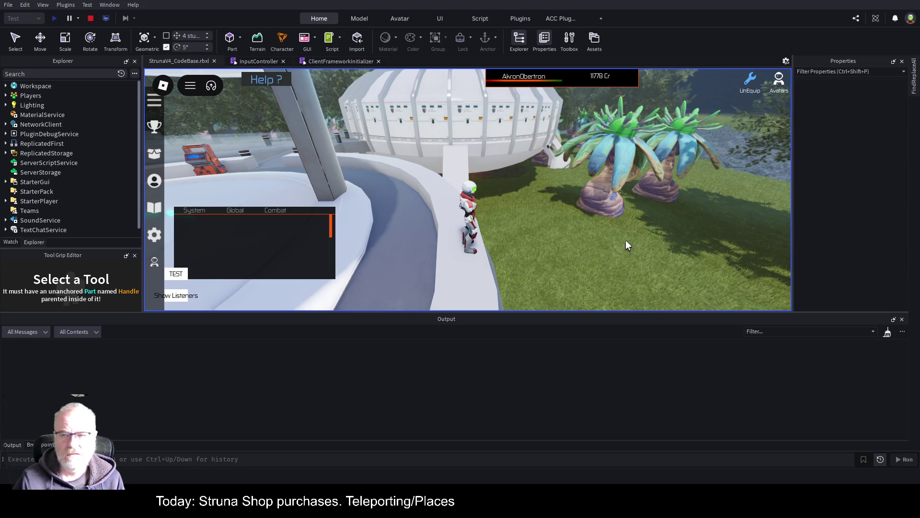
pyautogui.click(157, 186)
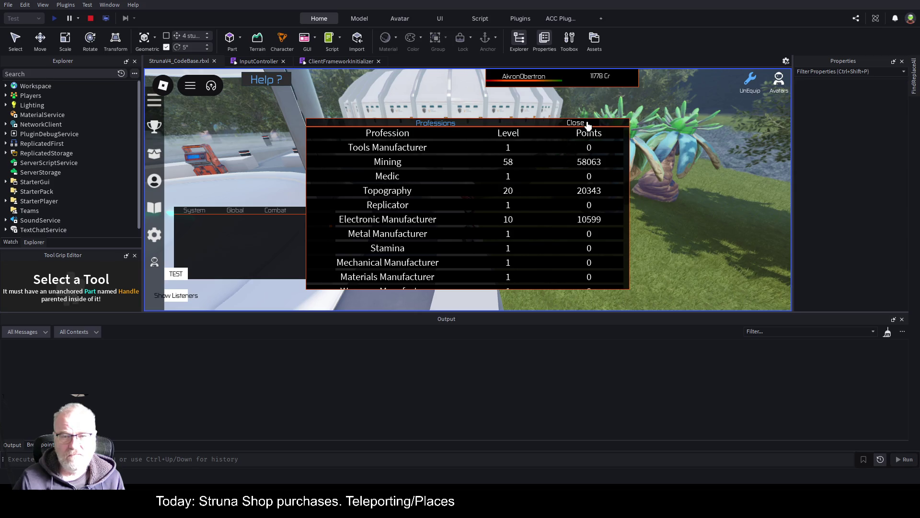
pyautogui.scroll(-5, 517, 206)
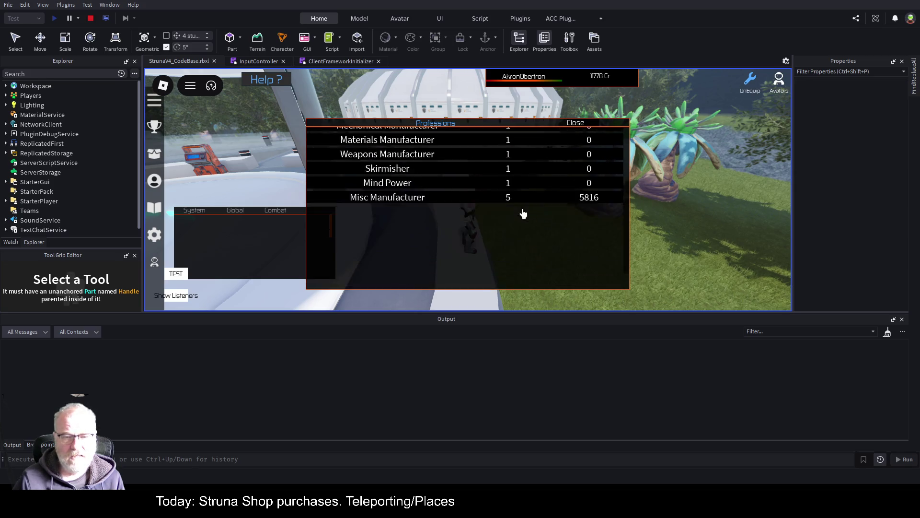
pyautogui.scroll(5, 522, 211)
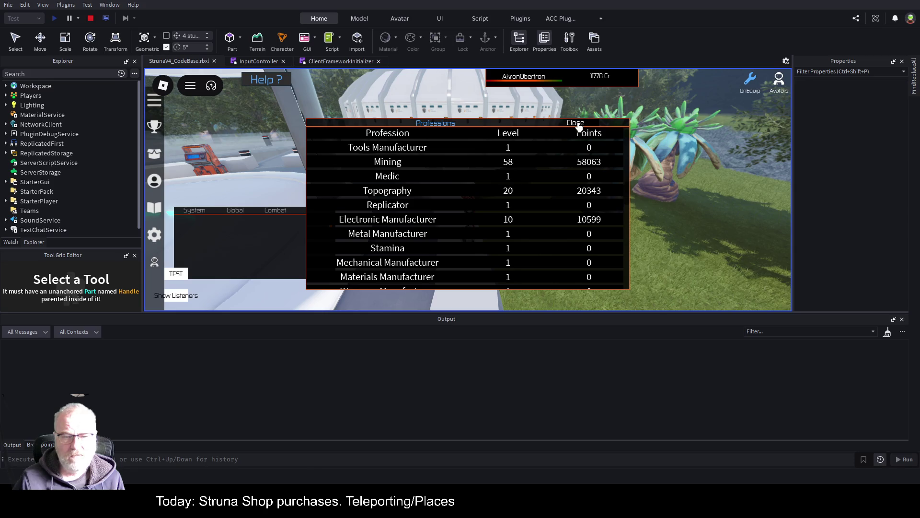
pyautogui.click(577, 123)
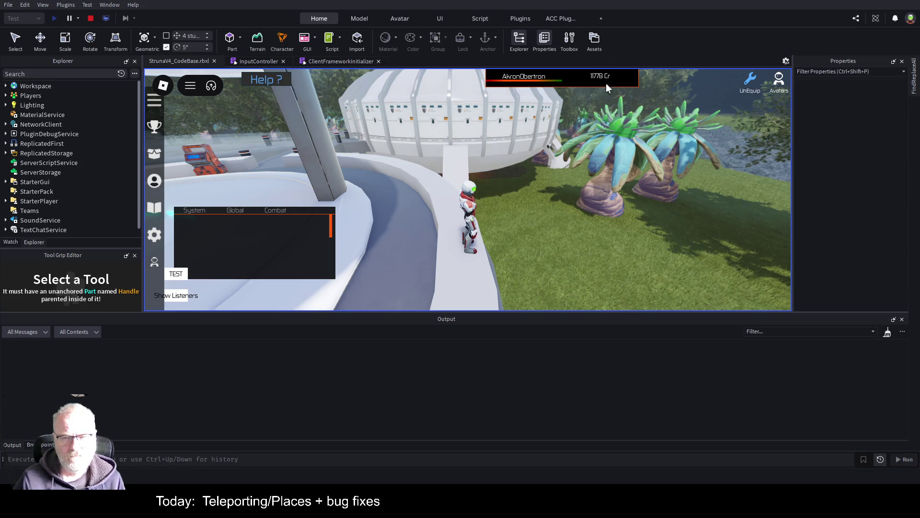
pyautogui.scroll(-2, 596, 178)
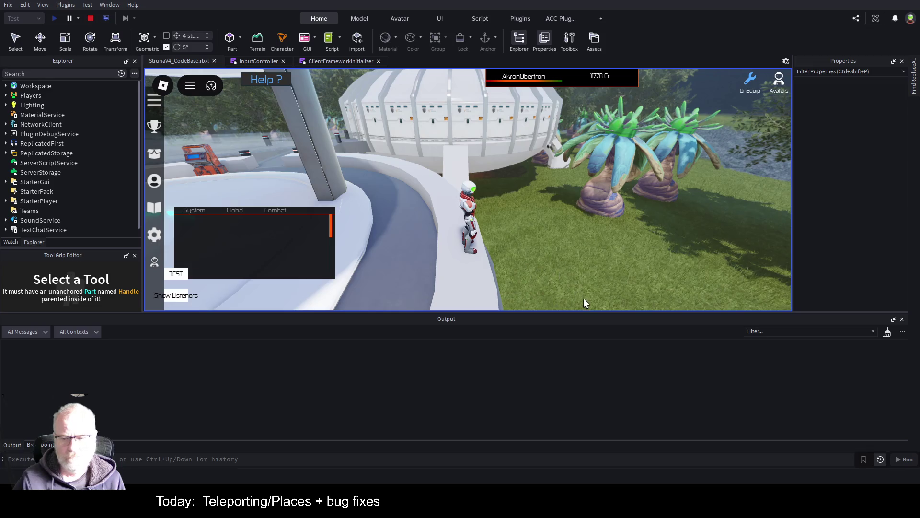
# Stop the play test and select the Common folder under ReplicatedStorage in Explorer
pyautogui.click(90, 19)
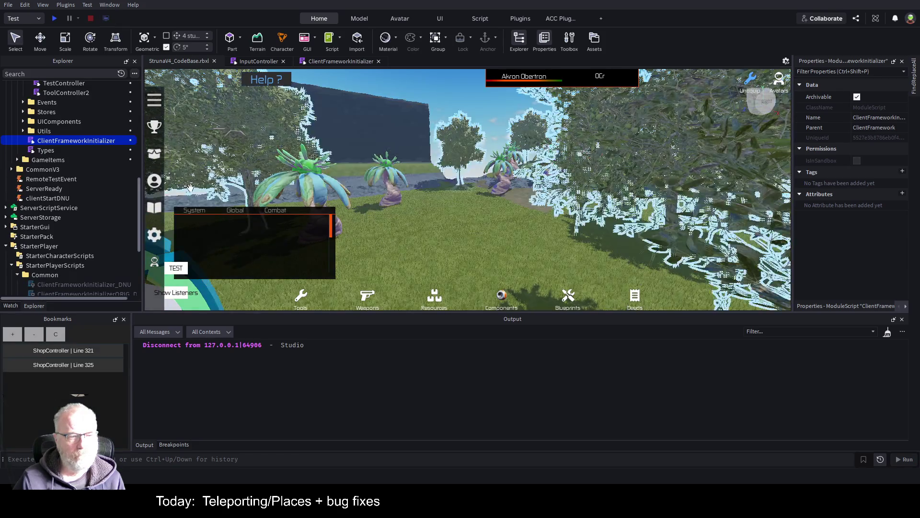
pyautogui.scroll(6, 88, 194)
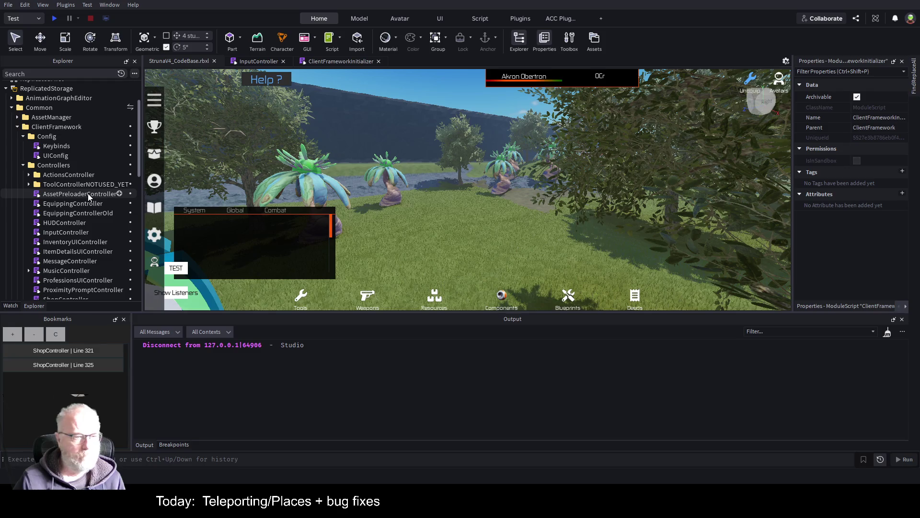
pyautogui.click(43, 109)
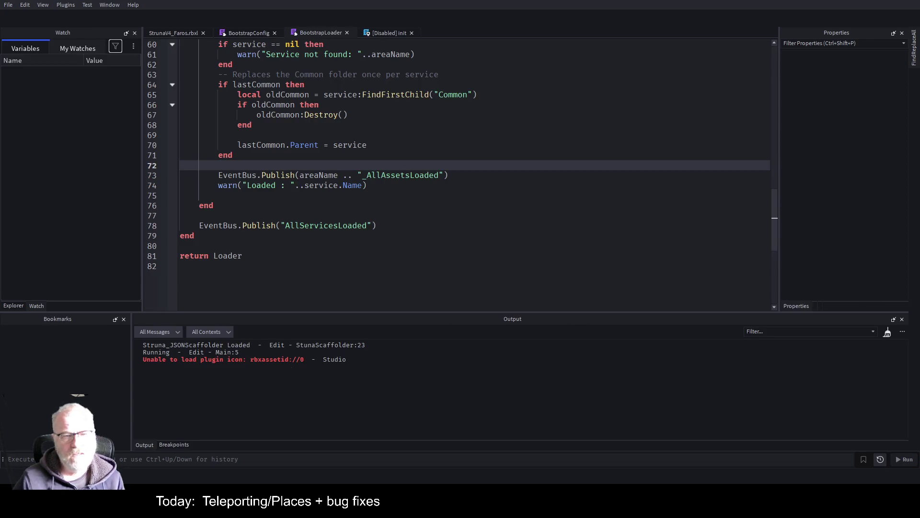
# Switch to the StrunaV4_Faros scene, swing the camera toward the tower, and show the Explorer tree
pyautogui.click(174, 61)
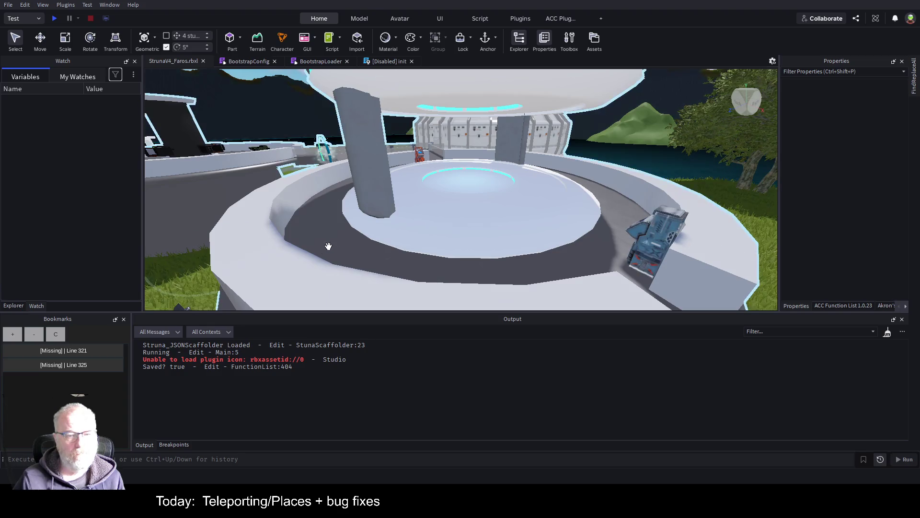
pyautogui.moveTo(324, 244); pyautogui.dragTo(529, 223)
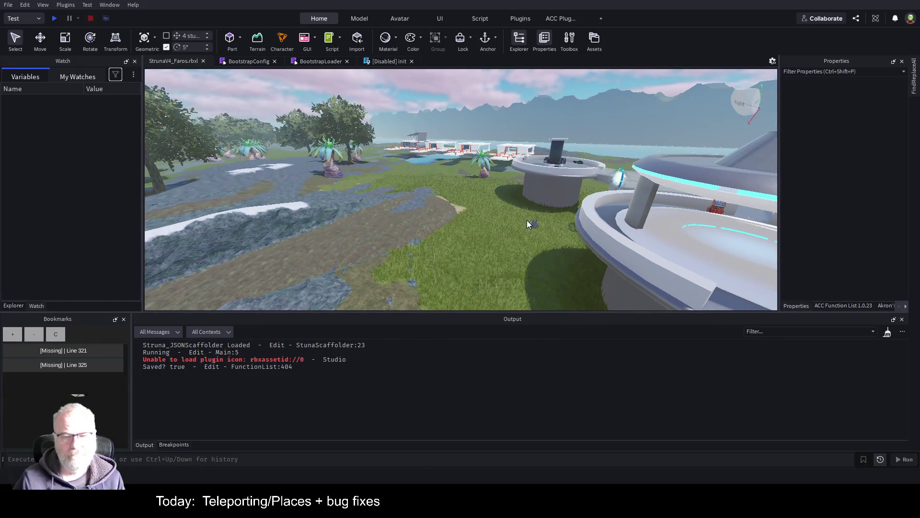
pyautogui.click(12, 306)
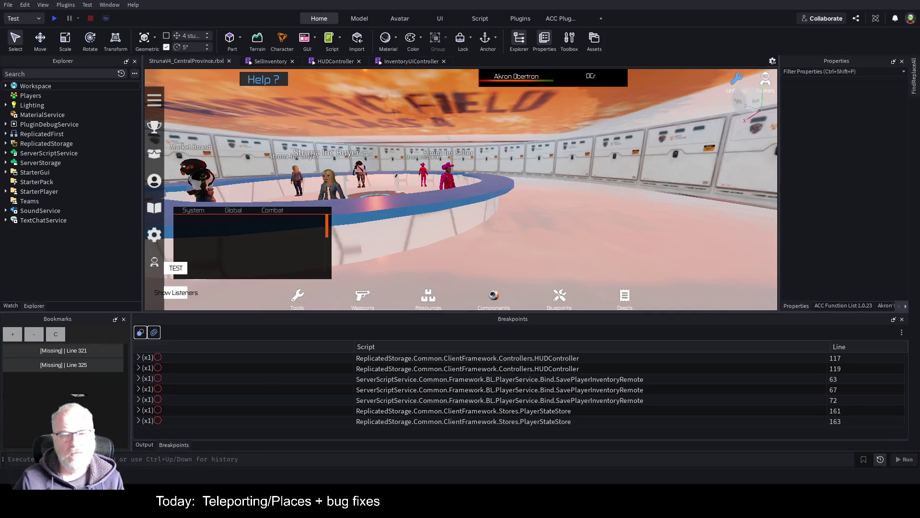
# Walk the character out of the hall, across the plaza and into the tree grove
pyautogui.press('w')
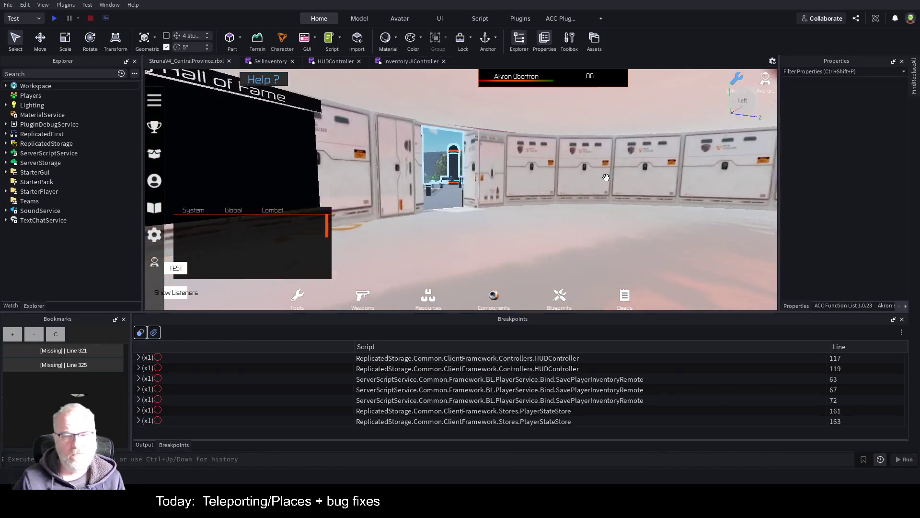
pyautogui.press('w')
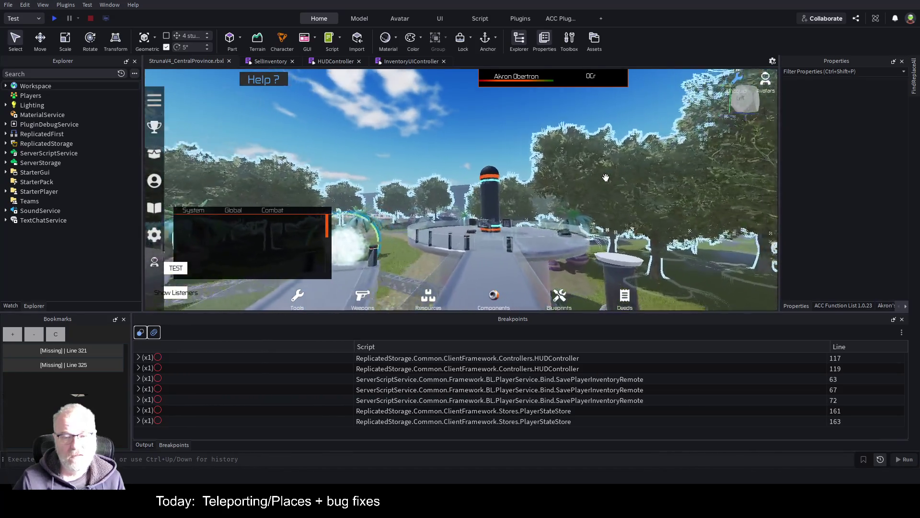
pyautogui.press('w')
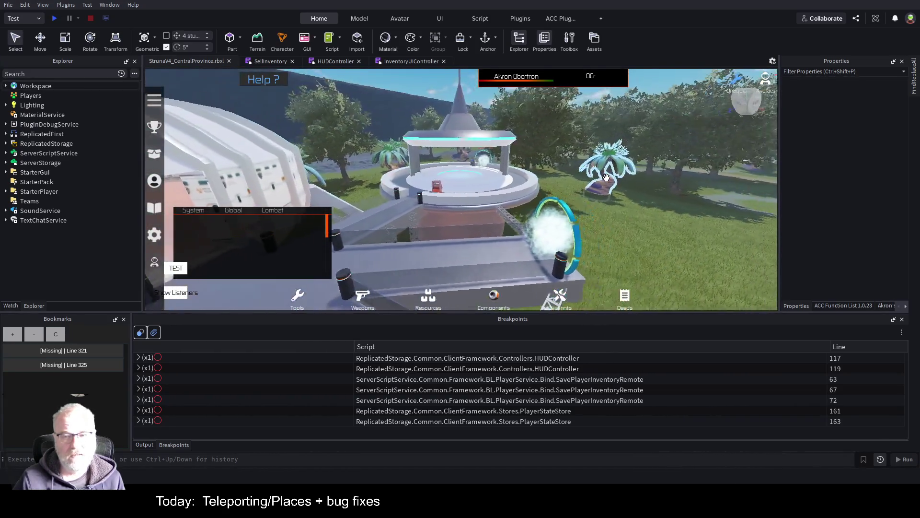
pyautogui.press('w')
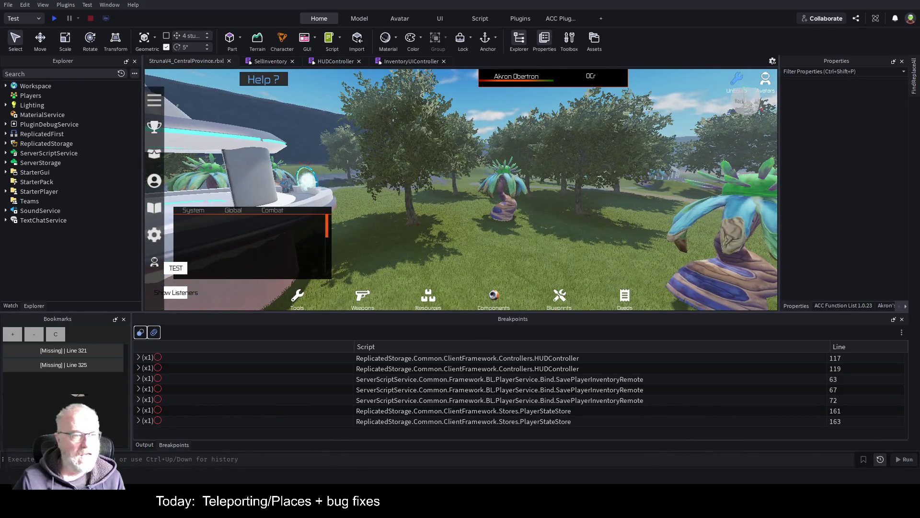
# Select the Common and CommonV3 folders in ReplicatedStorage and delete them
pyautogui.click(5, 134)
pyautogui.click(12, 144)
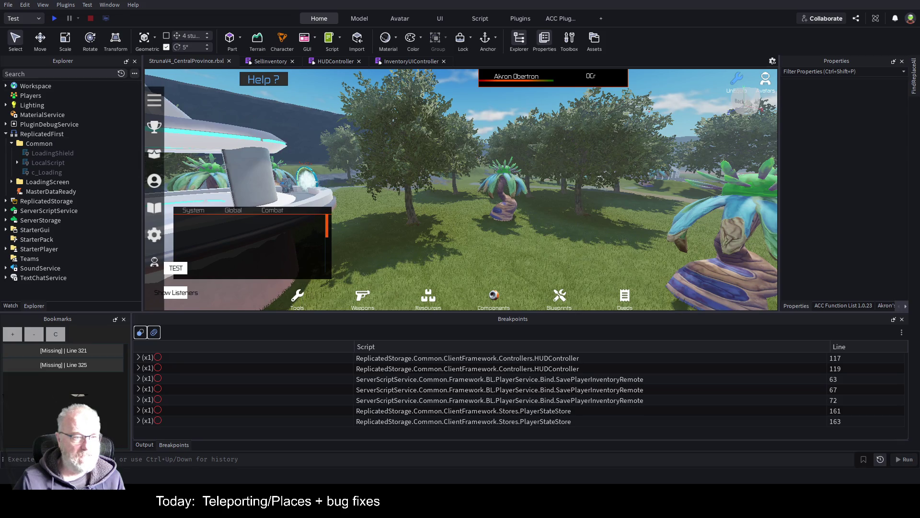
pyautogui.click(6, 135)
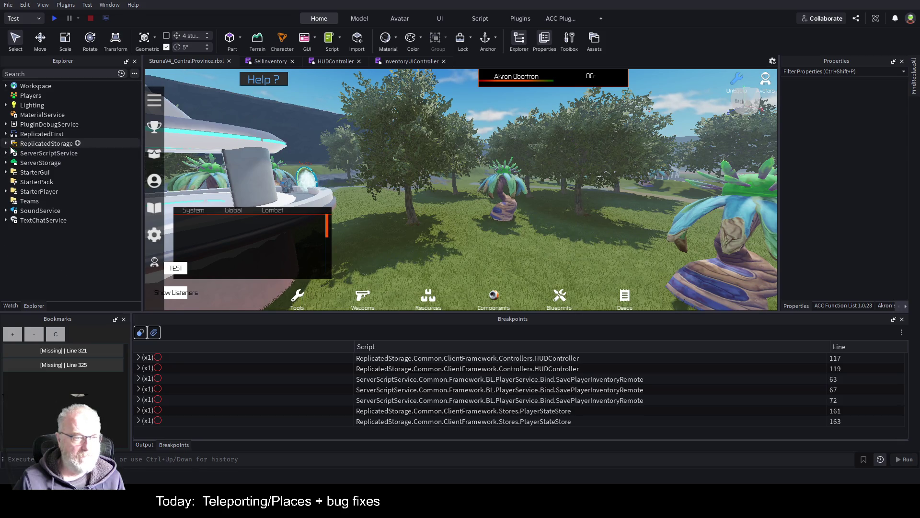
pyautogui.click(7, 144)
pyautogui.click(38, 163)
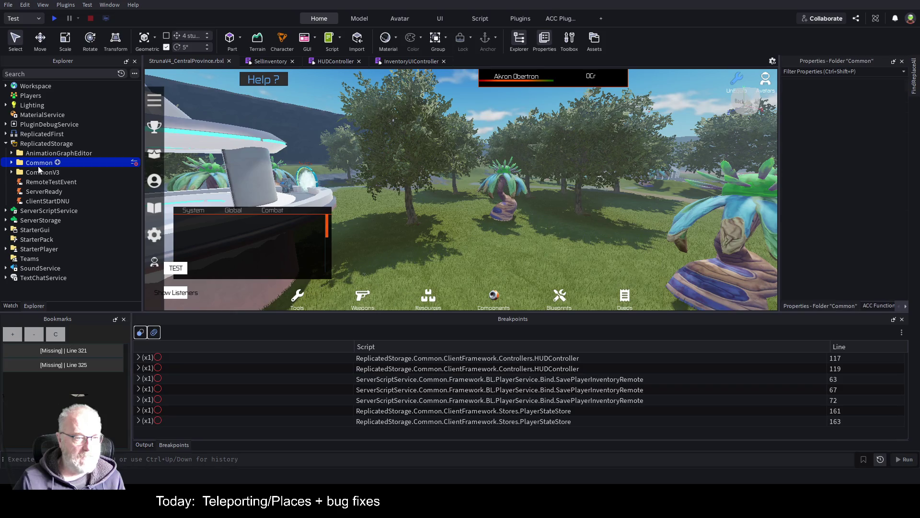
pyautogui.keyDown('shift'); pyautogui.click(38, 171); pyautogui.keyUp('shift')
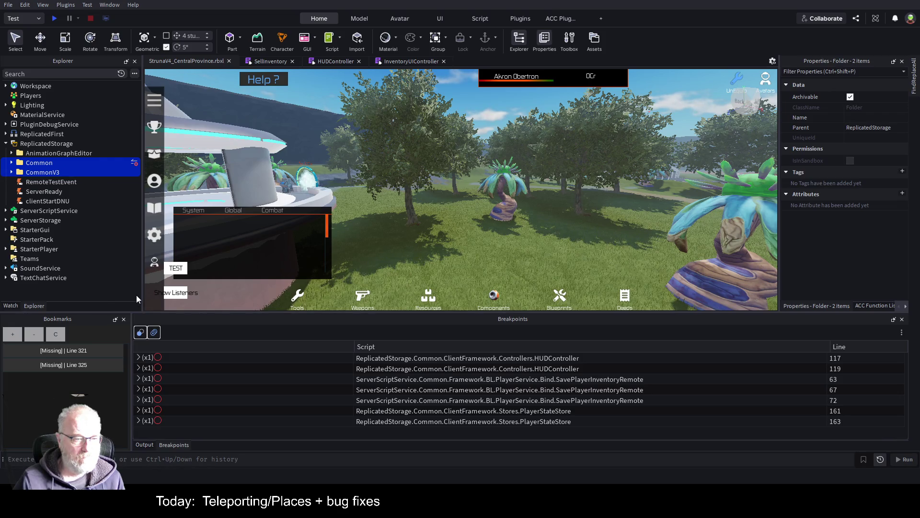
pyautogui.press('Delete')
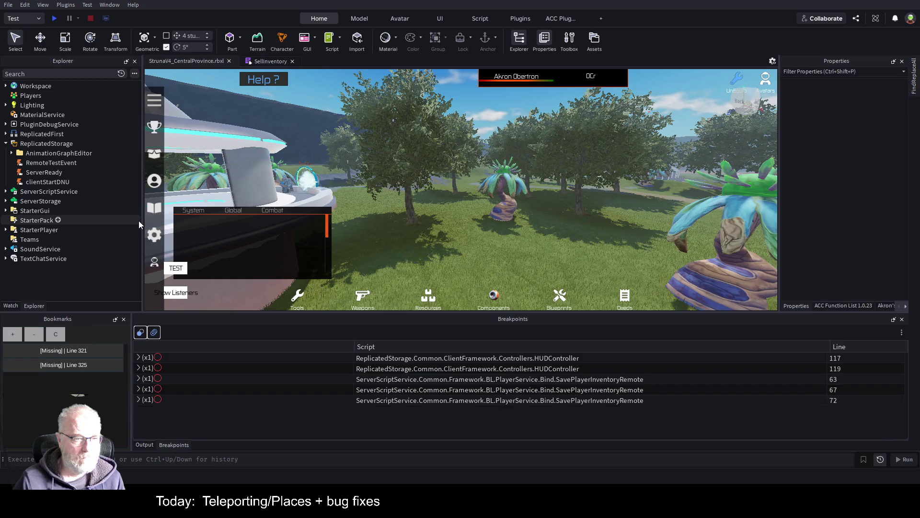
# Delete Common, Bootstrap through readme, and Sky from ServerScriptService
pyautogui.click(7, 192)
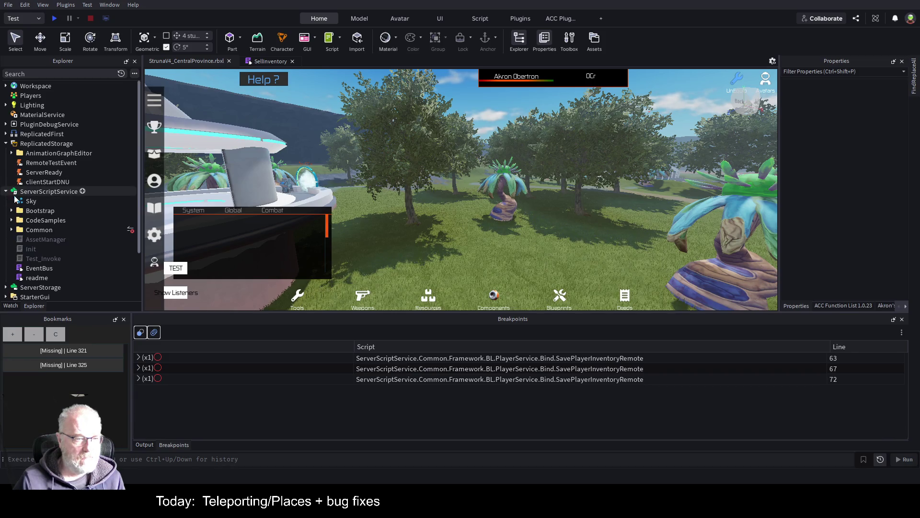
pyautogui.click(37, 229)
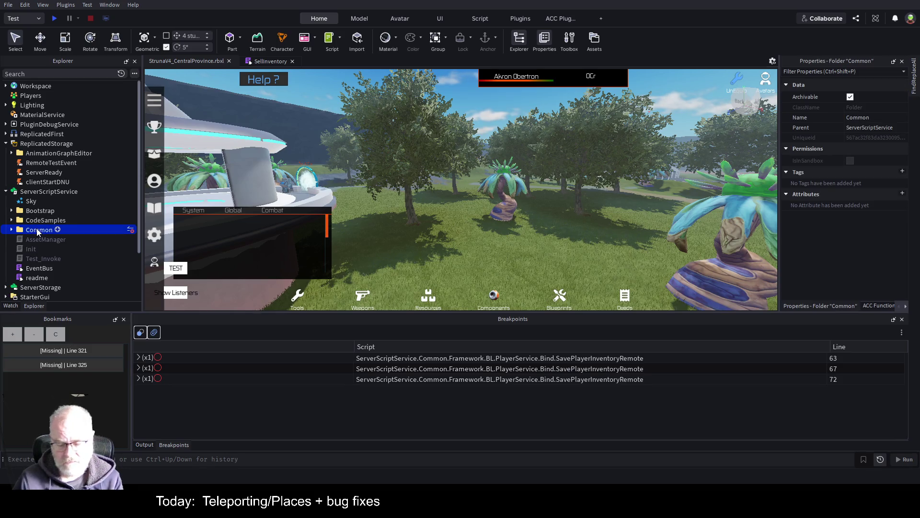
pyautogui.press('Delete')
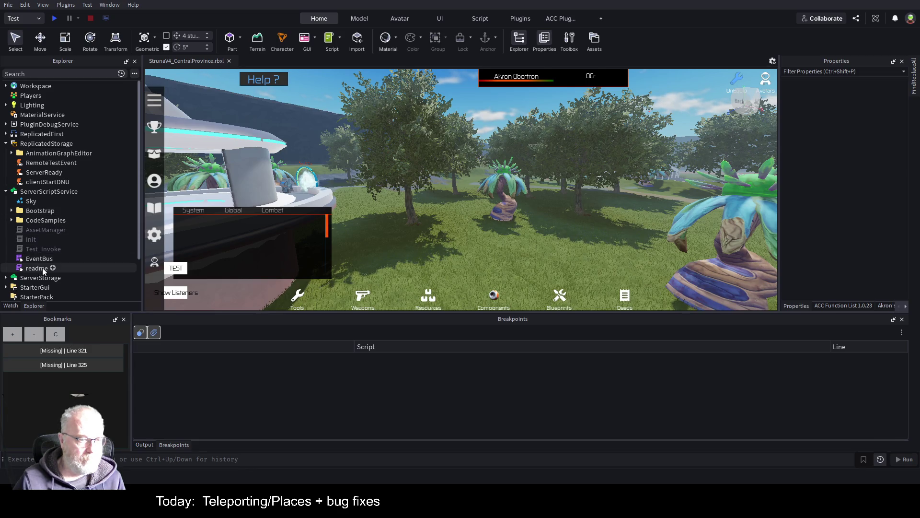
pyautogui.click(42, 213)
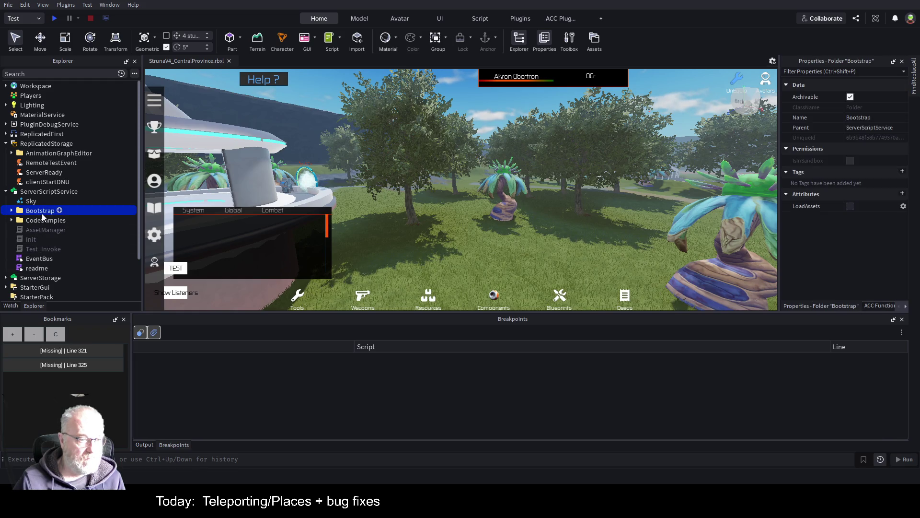
pyautogui.keyDown('shift'); pyautogui.click(34, 267); pyautogui.keyUp('shift')
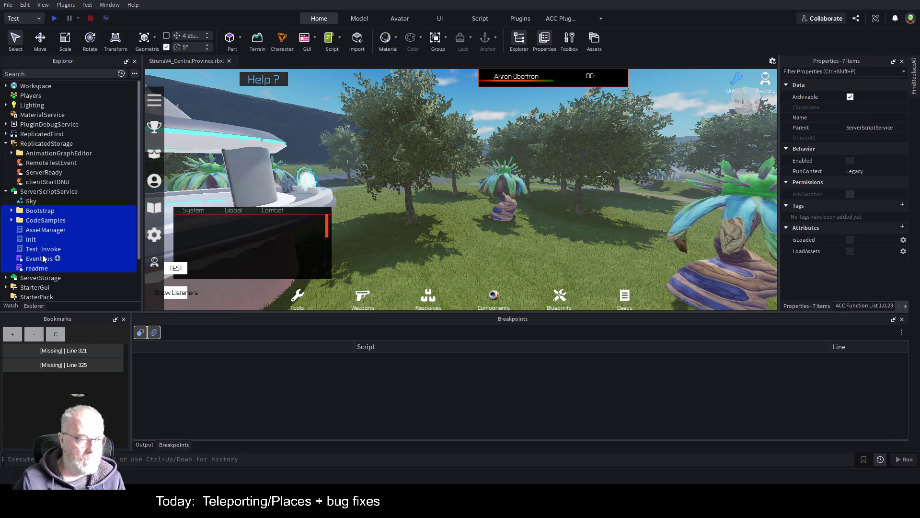
pyautogui.press('Delete')
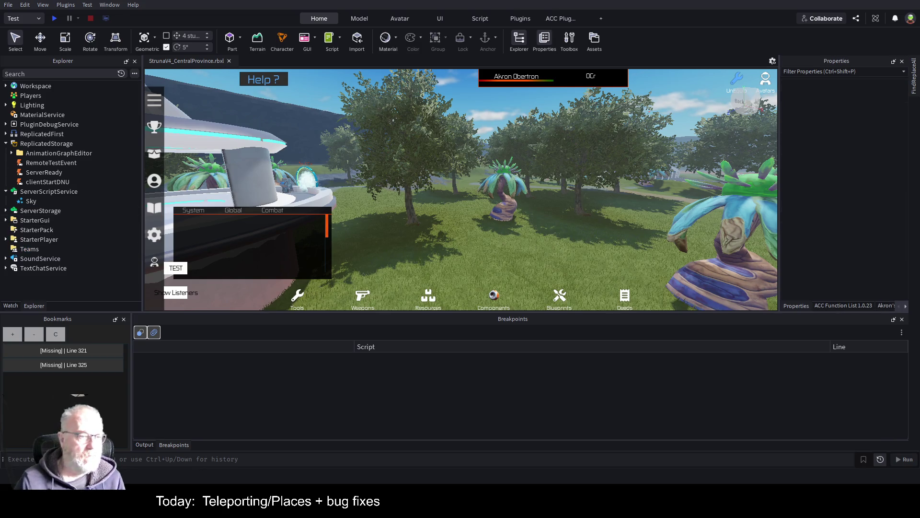
pyautogui.click(32, 201)
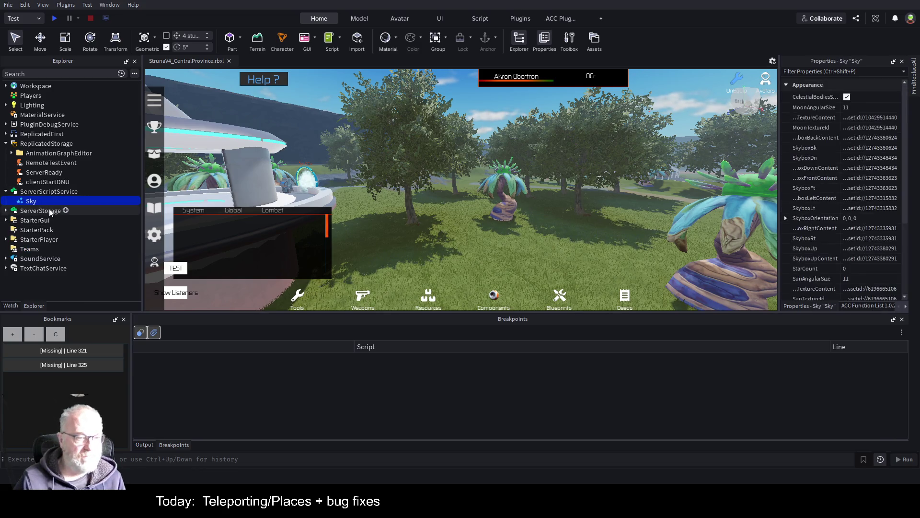
pyautogui.press('Delete')
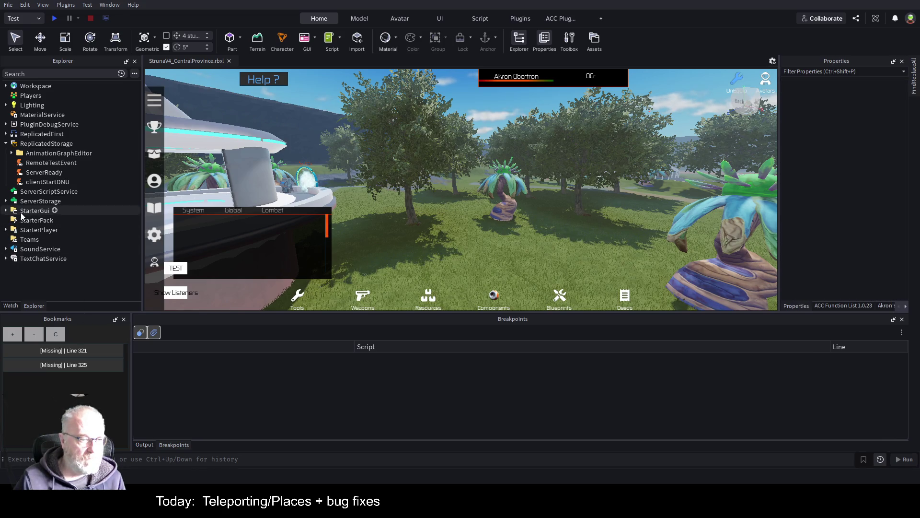
# Delete all four children of StarterGui, through 16:9
pyautogui.click(6, 211)
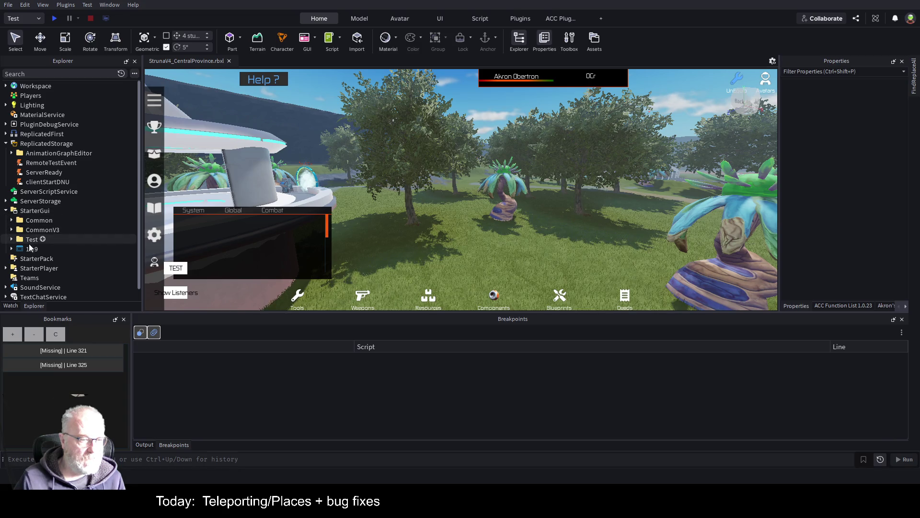
pyautogui.click(38, 223)
pyautogui.keyDown('ctrl'); pyautogui.click(33, 249); pyautogui.keyUp('ctrl')
pyautogui.keyDown('shift'); pyautogui.click(104, 219); pyautogui.keyUp('shift')
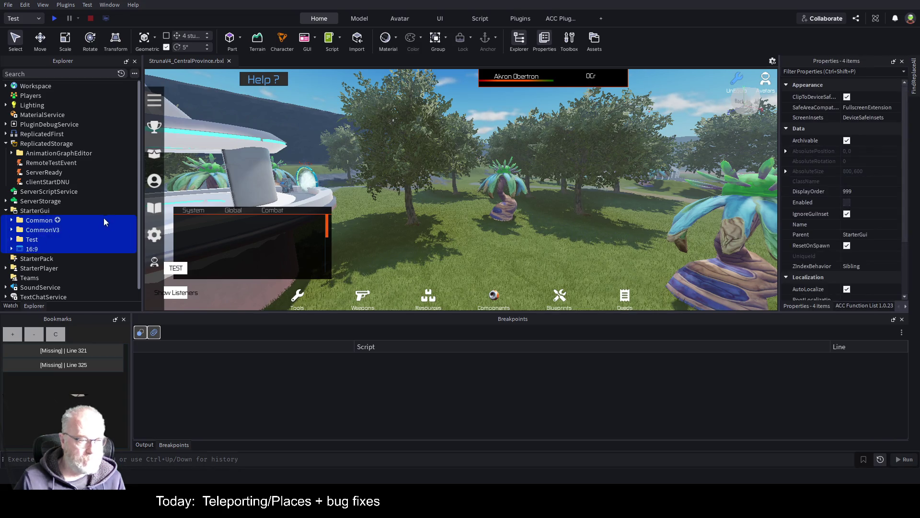
pyautogui.press('Delete')
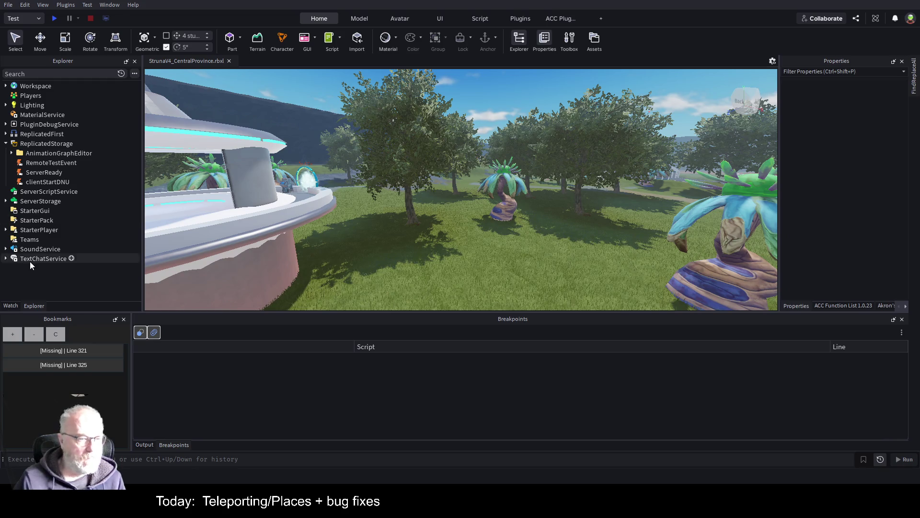
# Empty StarterPlayerScripts by deleting its Common folder, Tests and the four scripts
pyautogui.click(6, 231)
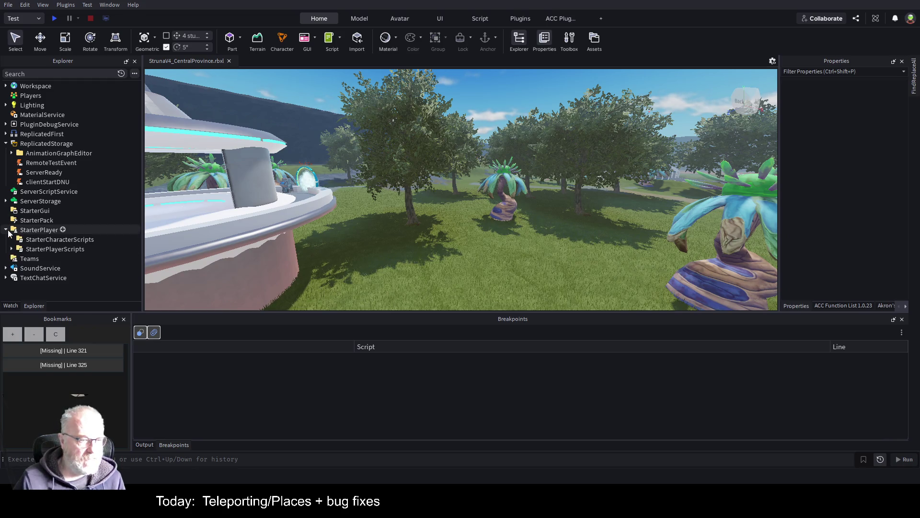
pyautogui.click(11, 249)
pyautogui.scroll(-2, 48, 249)
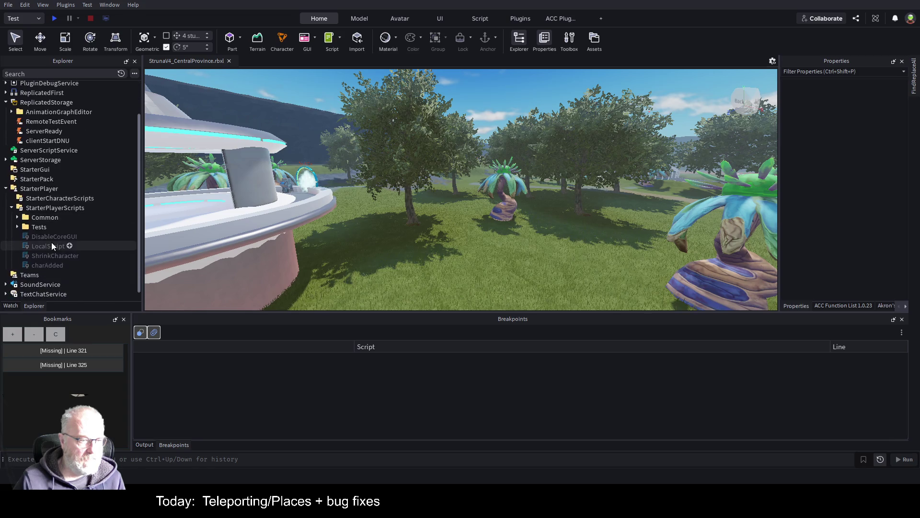
pyautogui.click(65, 217)
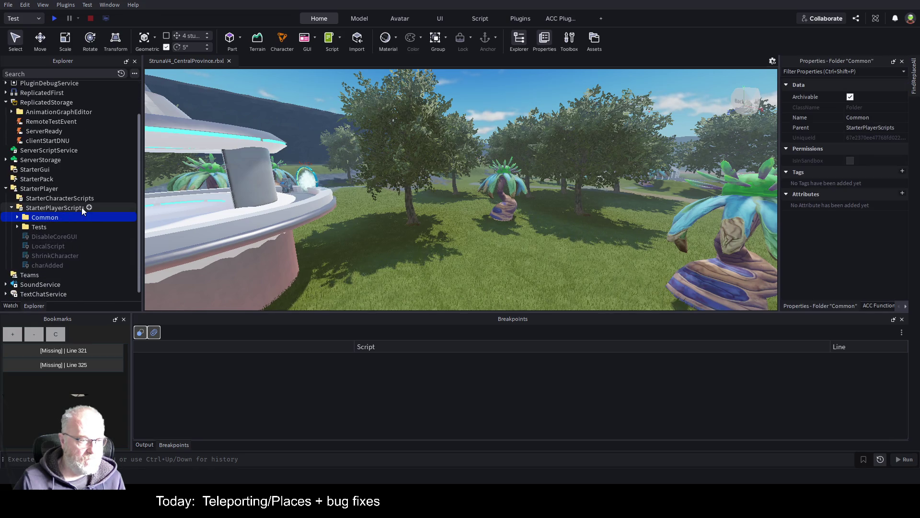
pyautogui.press('Delete')
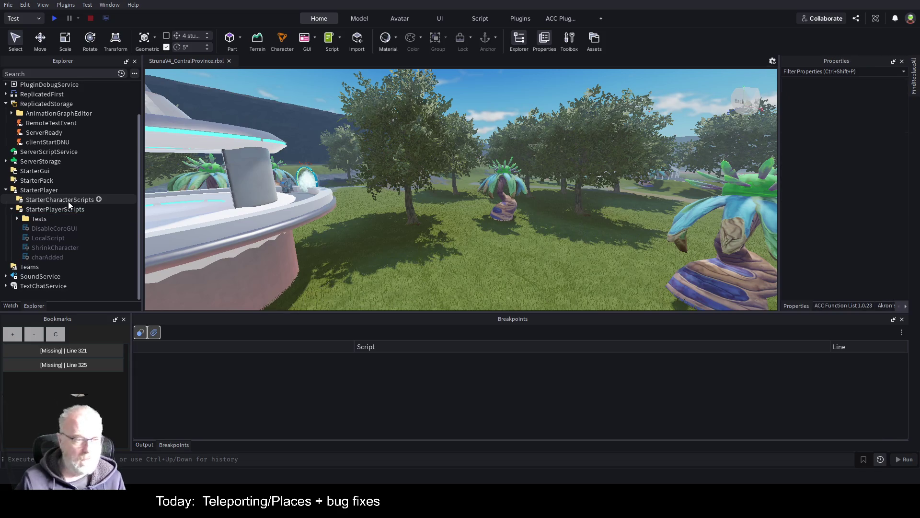
pyautogui.keyDown('shift'); pyautogui.click(47, 257); pyautogui.keyUp('shift')
pyautogui.press('Delete')
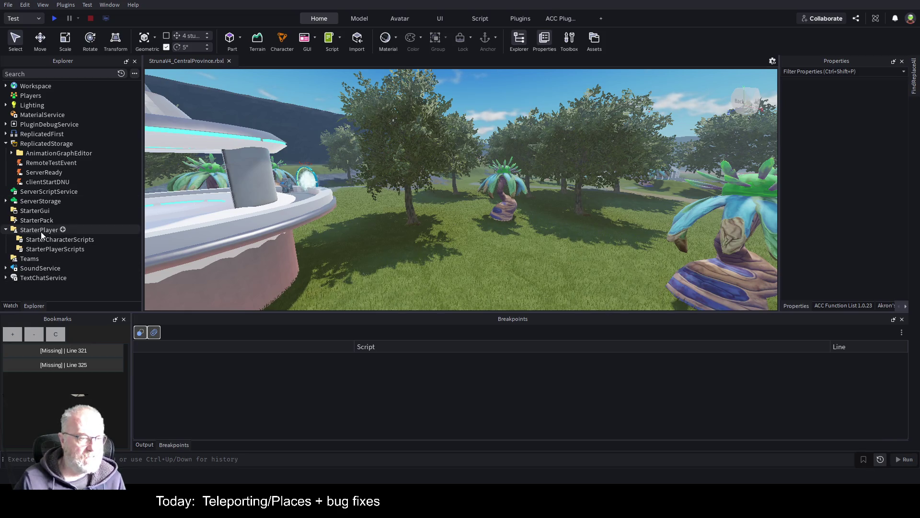
# Pick SoundService's Common folder, delete RemoteTestEvent through clientStartDNU from ReplicatedStorage, and save
pyautogui.click(6, 268)
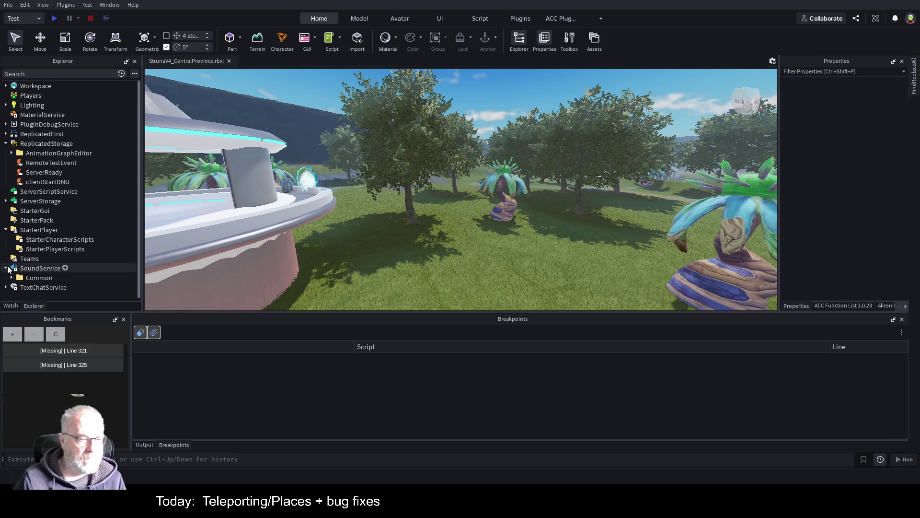
pyautogui.click(12, 277)
pyautogui.scroll(-2, 47, 214)
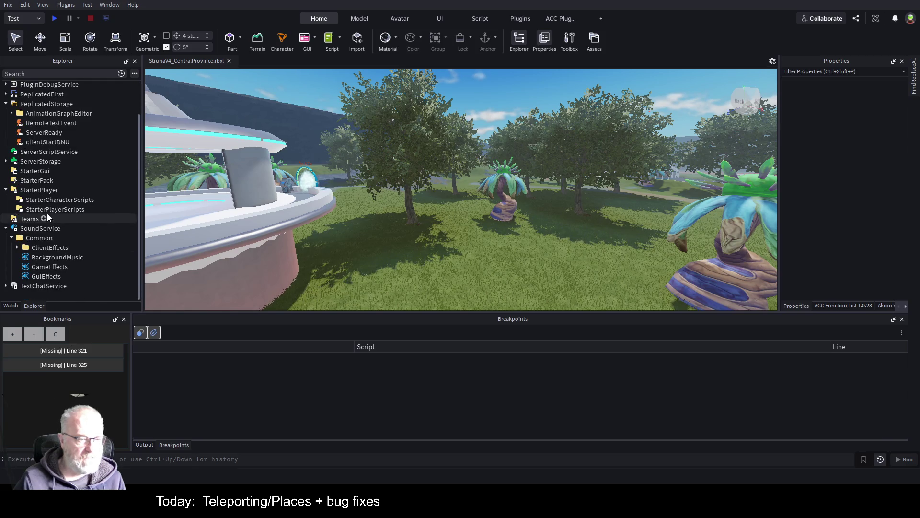
pyautogui.click(38, 237)
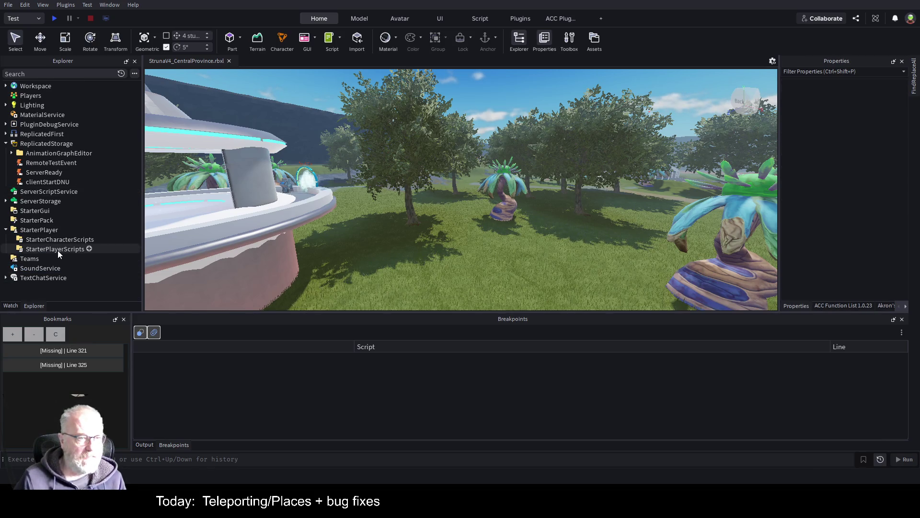
pyautogui.click(50, 161)
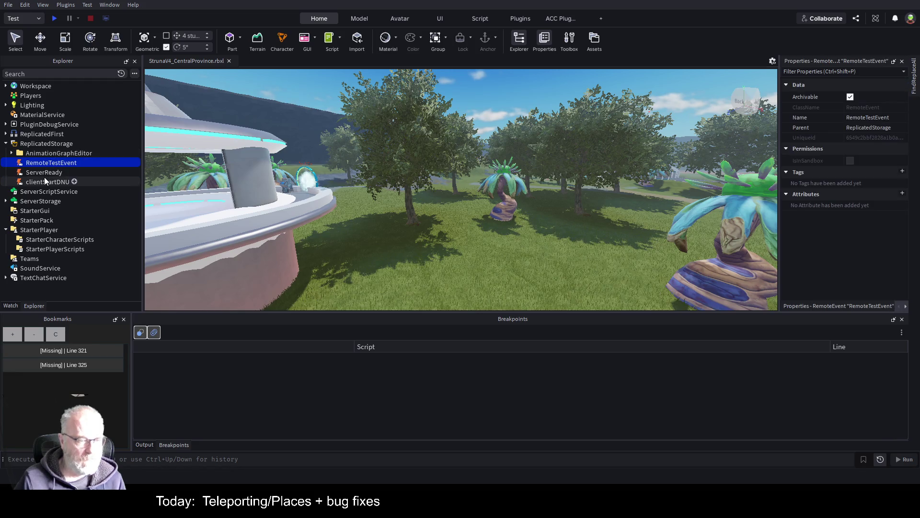
pyautogui.keyDown('shift'); pyautogui.click(44, 181); pyautogui.keyUp('shift')
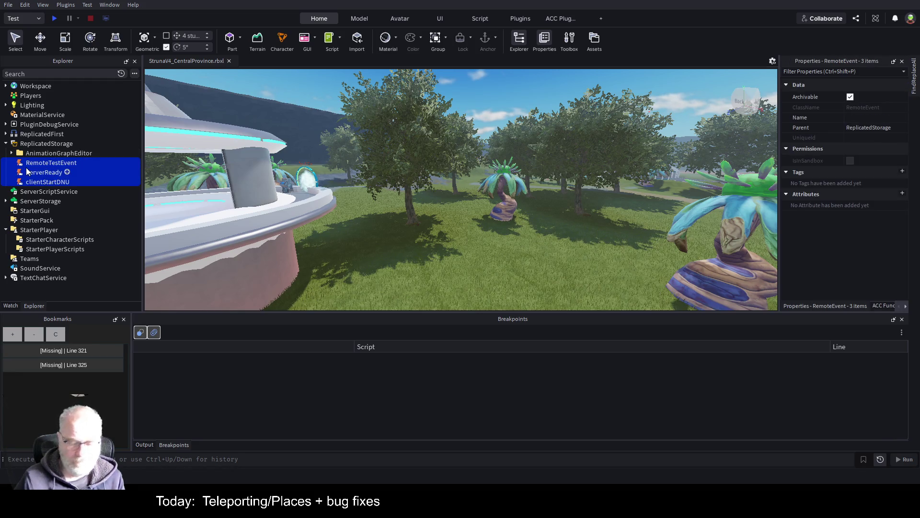
pyautogui.press('Delete')
pyautogui.hotkey('ctrl', 's')
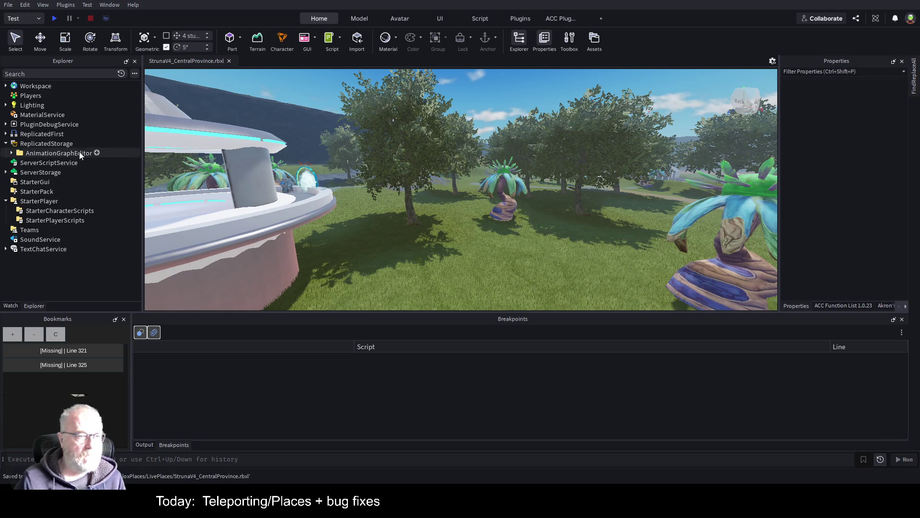
pyautogui.moveTo(304, 124); pyautogui.dragTo(486, 166)
# Fly the camera through the grove and paste the ServerReady event into ReplicatedStorage
pyautogui.press('w')
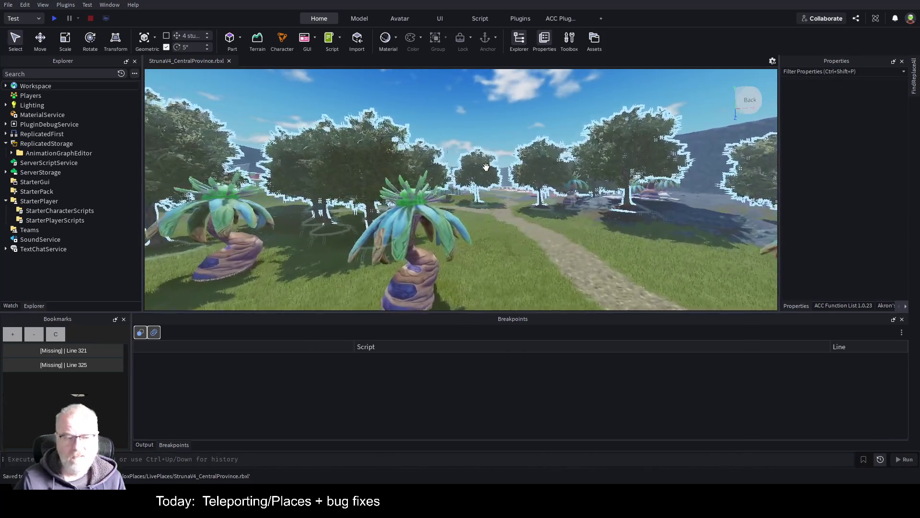
pyautogui.press('d')
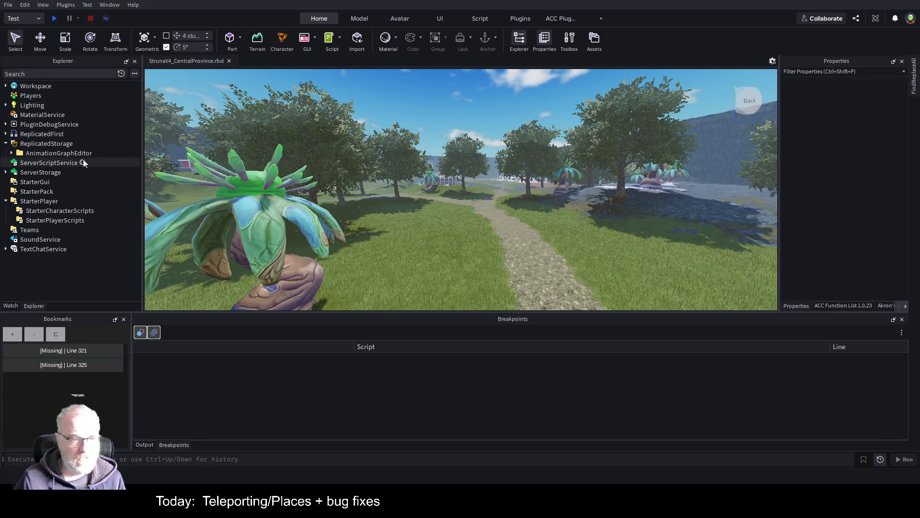
pyautogui.click(54, 143)
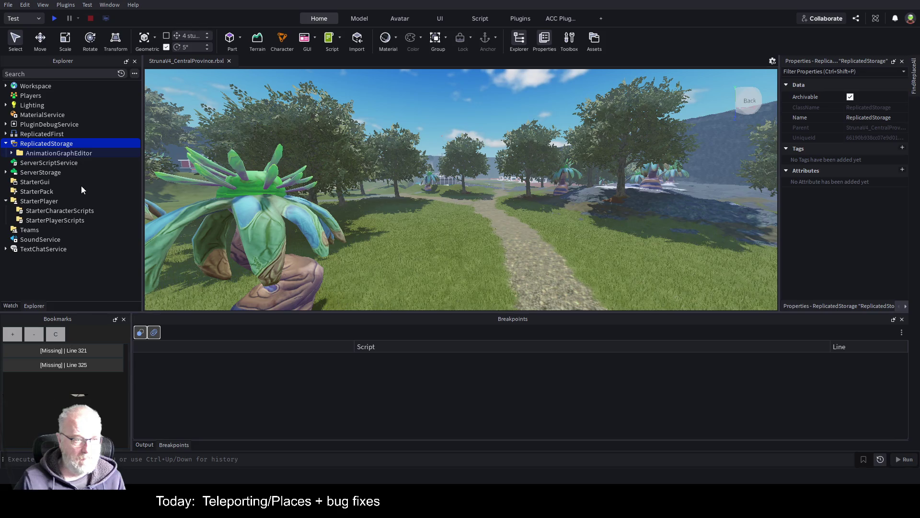
pyautogui.hotkey('ctrl', 'v')
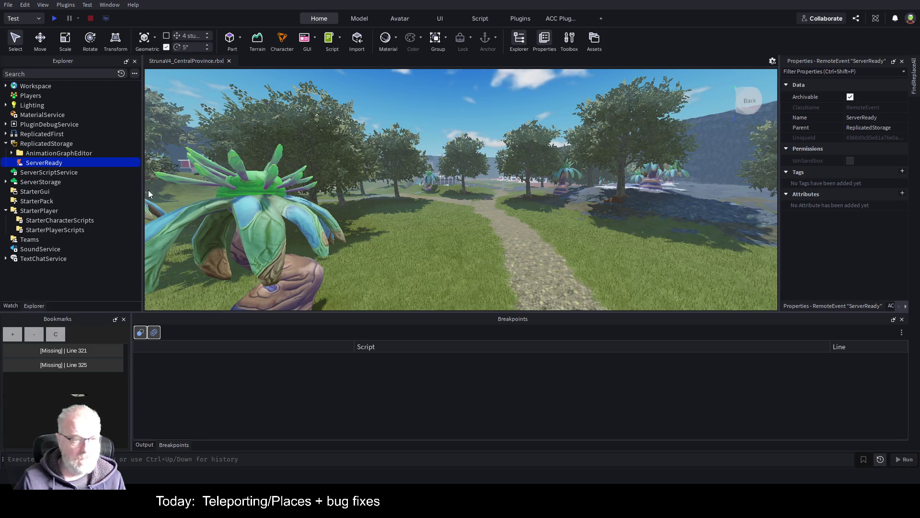
# Paste the Bootstrap folder and EventBus module into ReplicatedStorage and inspect Bootstrap's contents
pyautogui.click(46, 144)
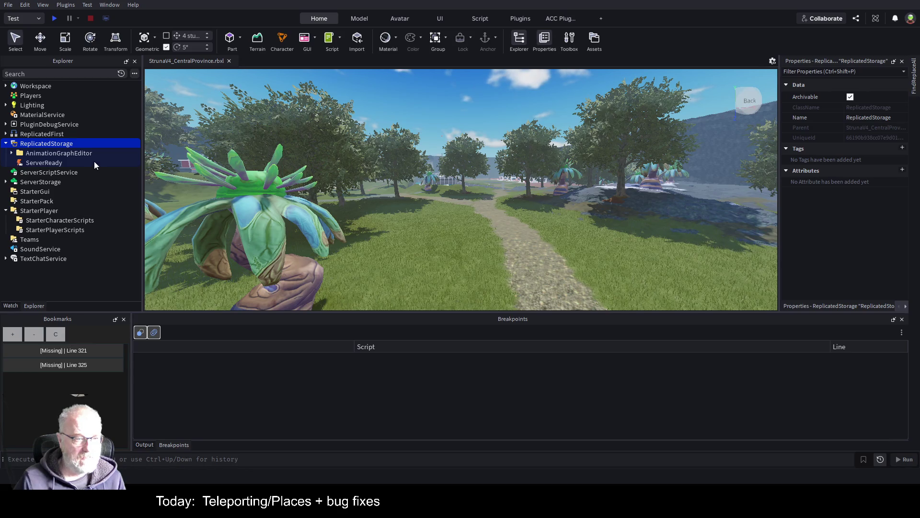
pyautogui.hotkey('ctrl', 'shift', 'v')
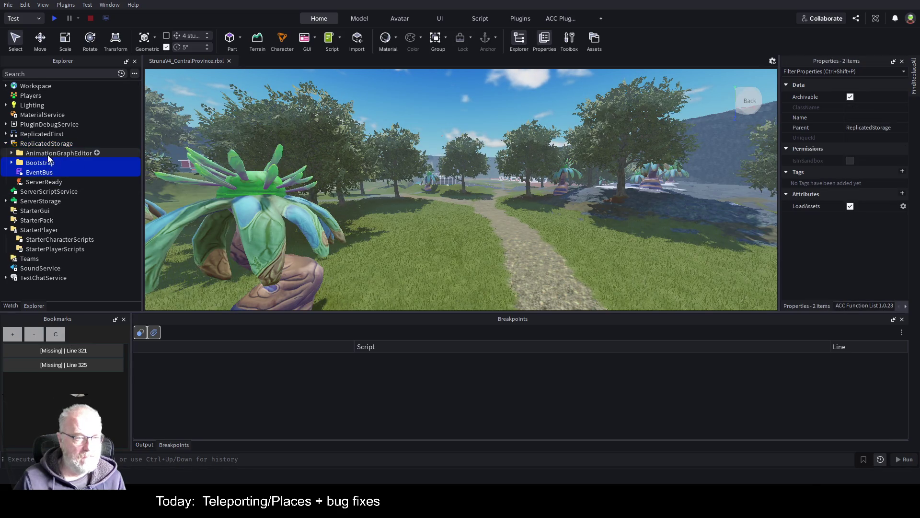
pyautogui.click(30, 171)
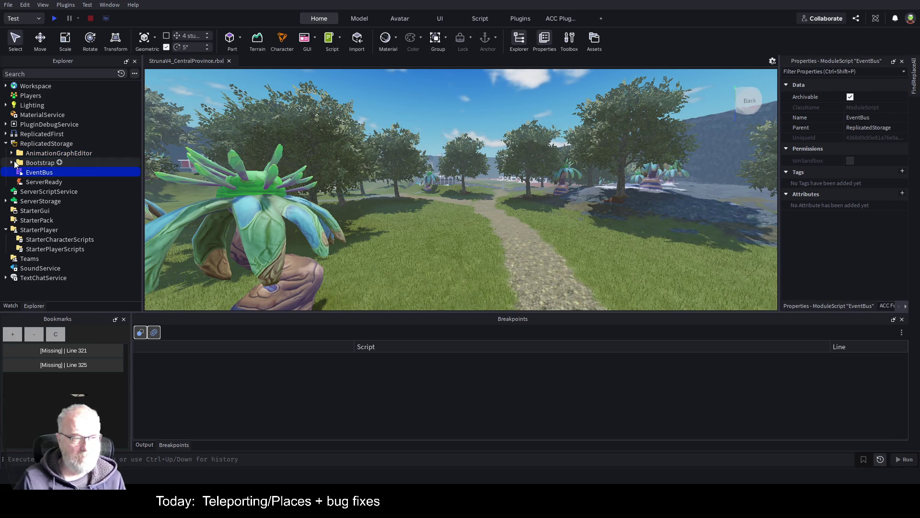
pyautogui.click(11, 162)
pyautogui.click(11, 163)
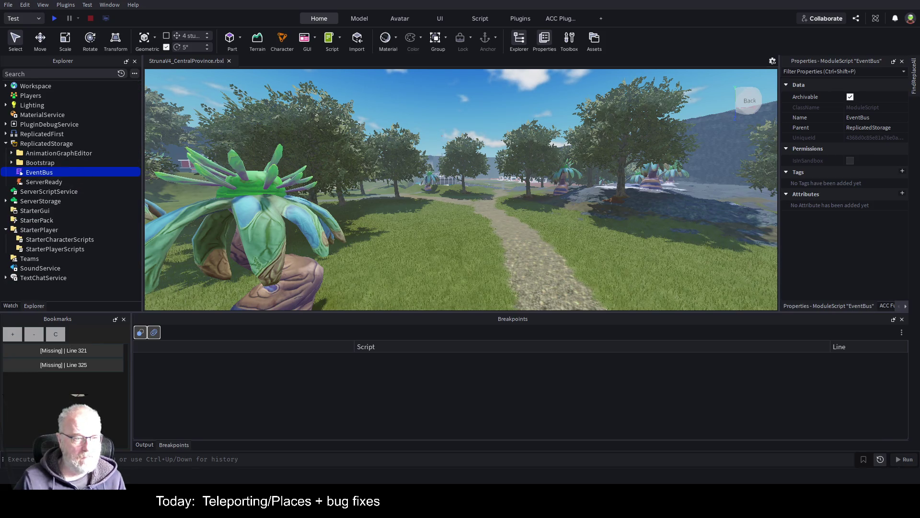
# Drag Bootstrap and EventBus together into ServerScriptService, then check it and expand ServerStorage
pyautogui.click(47, 164)
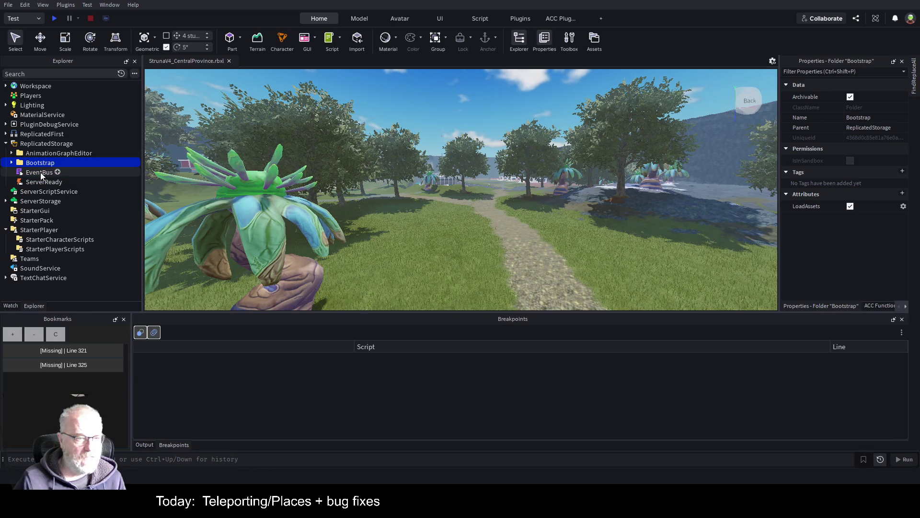
pyautogui.keyDown('ctrl'); pyautogui.click(40, 173); pyautogui.keyUp('ctrl')
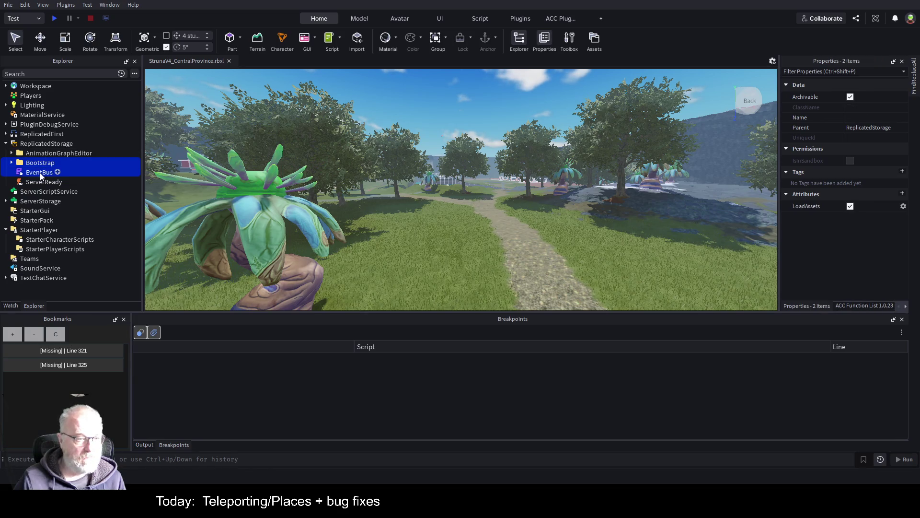
pyautogui.moveTo(40, 173); pyautogui.dragTo(40, 191)
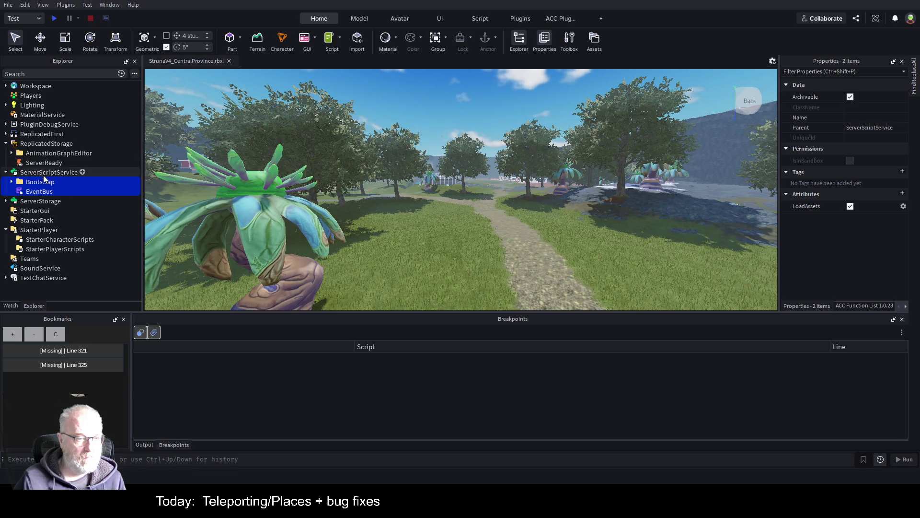
pyautogui.click(42, 170)
pyautogui.click(5, 201)
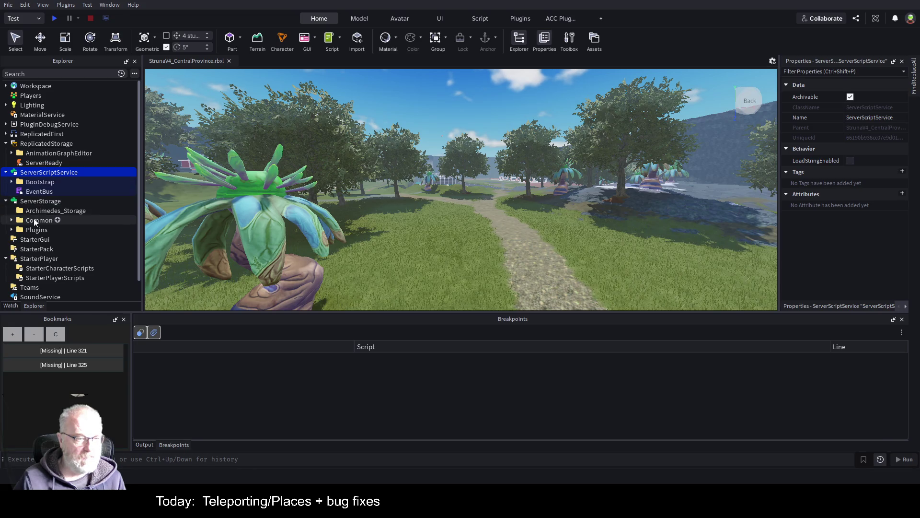
# Inspect Common, then select Archimedes_Storage through Plugins and delete all three folders
pyautogui.click(31, 219)
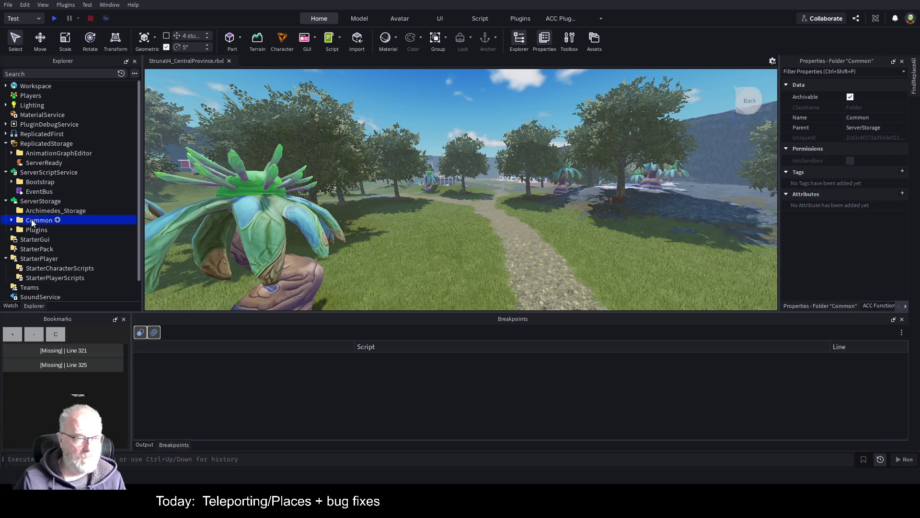
pyautogui.click(10, 221)
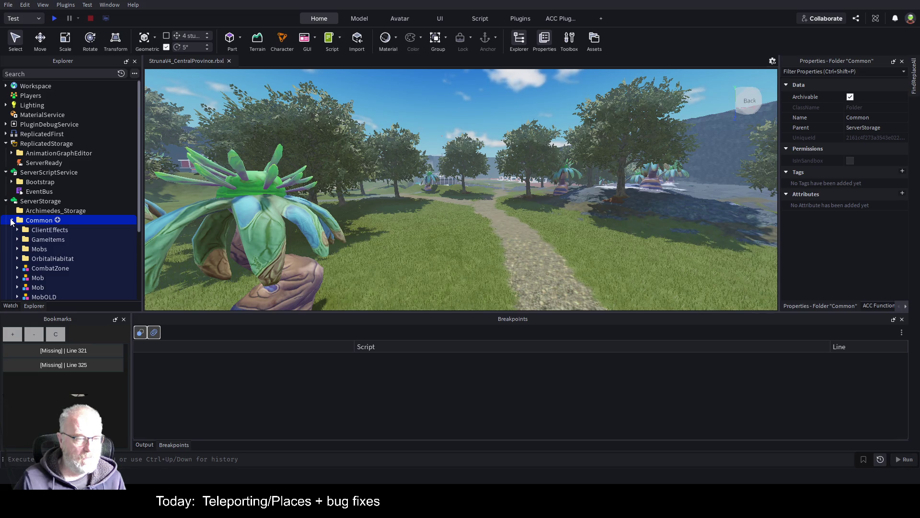
pyautogui.click(11, 220)
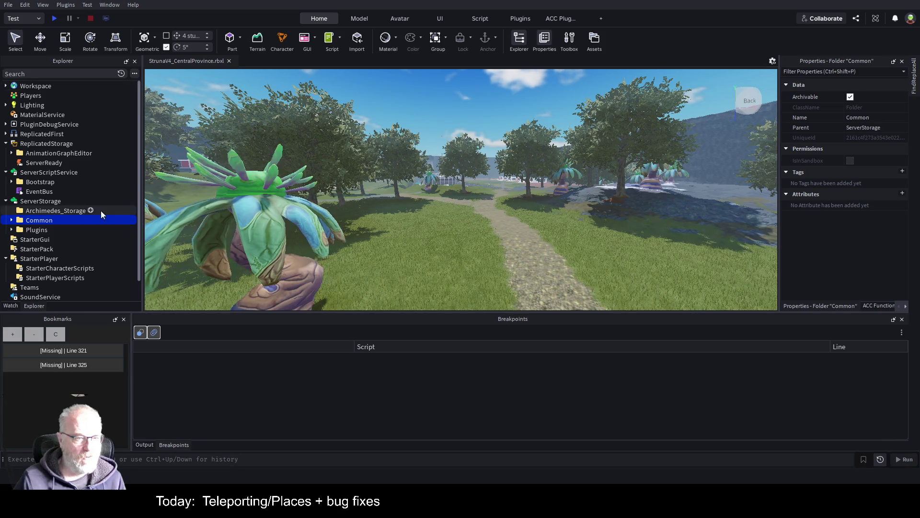
pyautogui.click(56, 211)
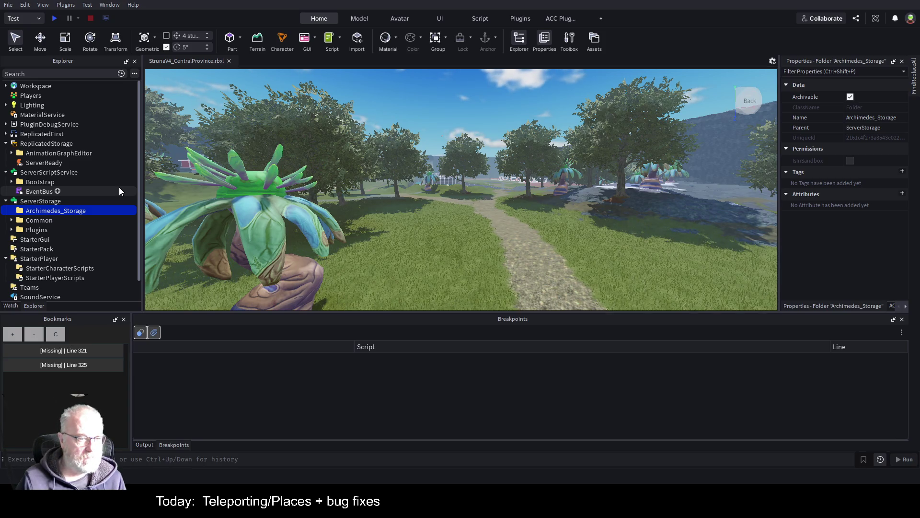
pyautogui.hotkey('shift', 'Down')
pyautogui.hotkey('shift', 'Down')
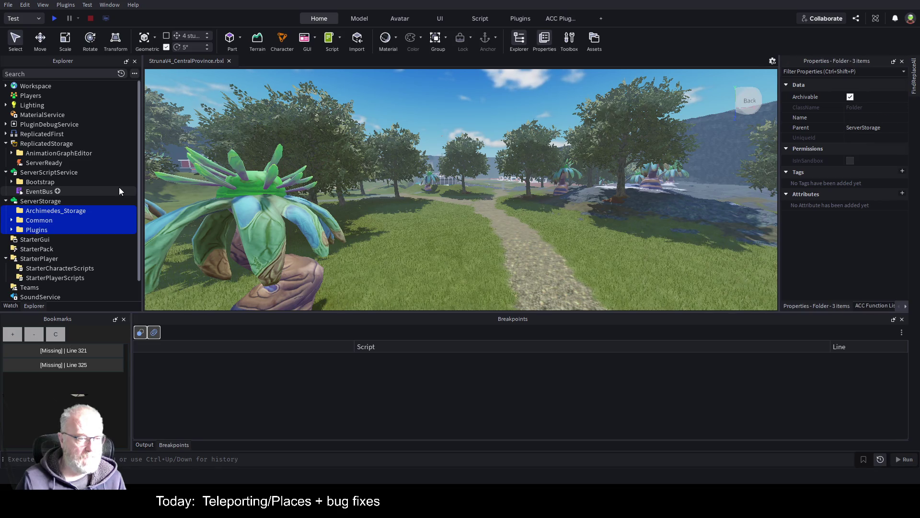
pyautogui.press('Delete')
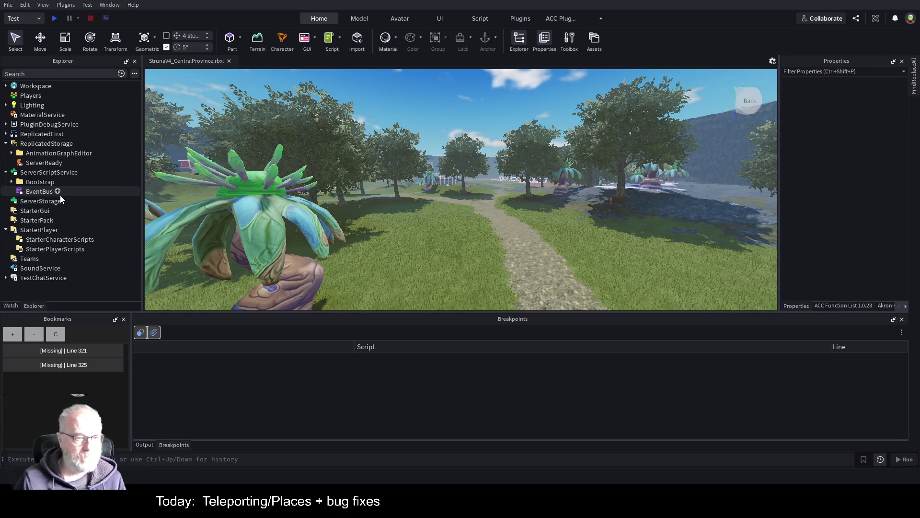
pyautogui.click(61, 198)
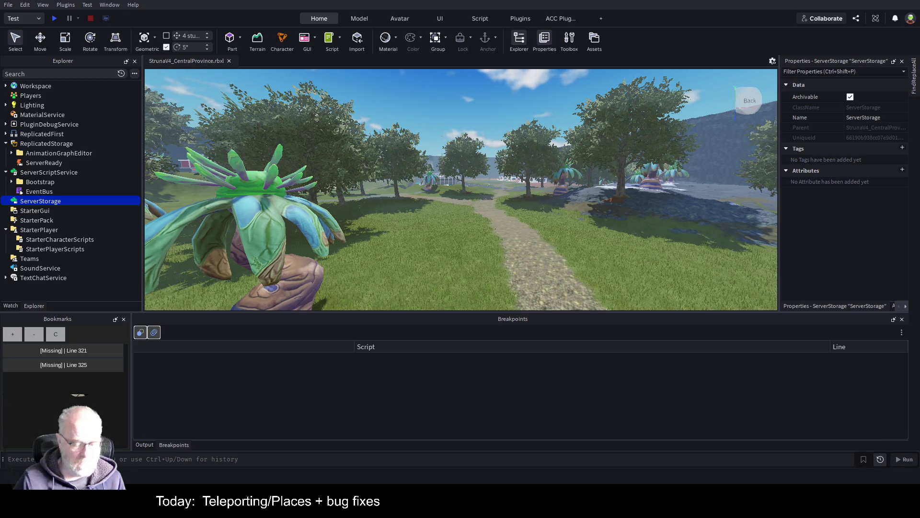
# Paste the 16: ScreenGui into StarterGui, tick Enabled, and save the place
pyautogui.click(35, 212)
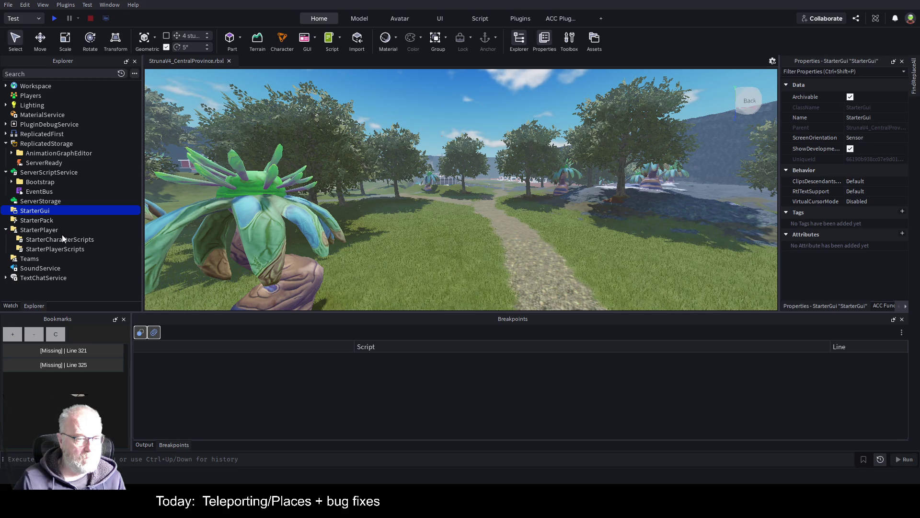
pyautogui.hotkey('ctrl', 'shift', 'v')
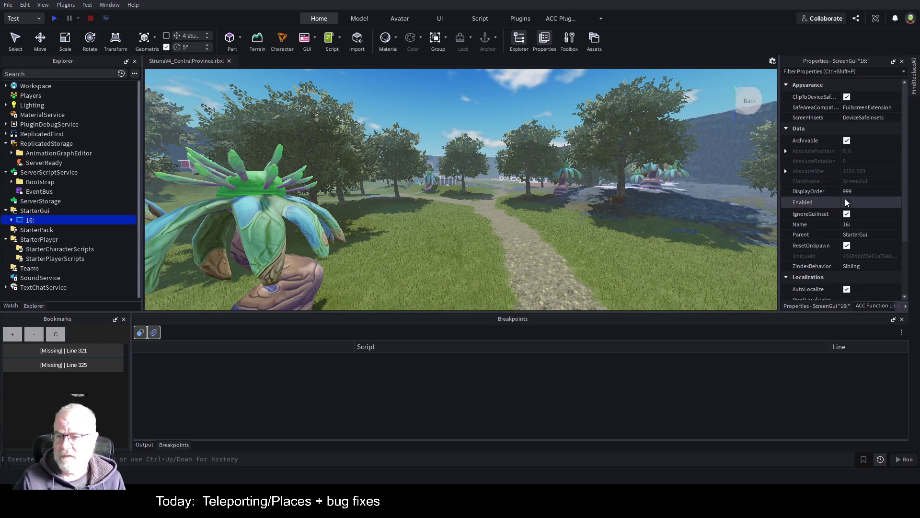
pyautogui.click(847, 202)
pyautogui.hotkey('ctrl', 's')
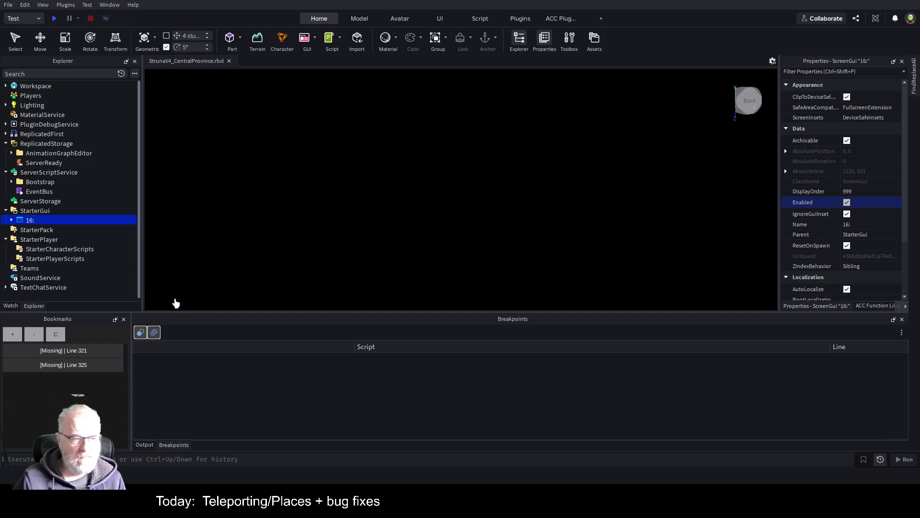
# Paste the init LocalScript into StarterPlayerScripts and open its code
pyautogui.click(46, 257)
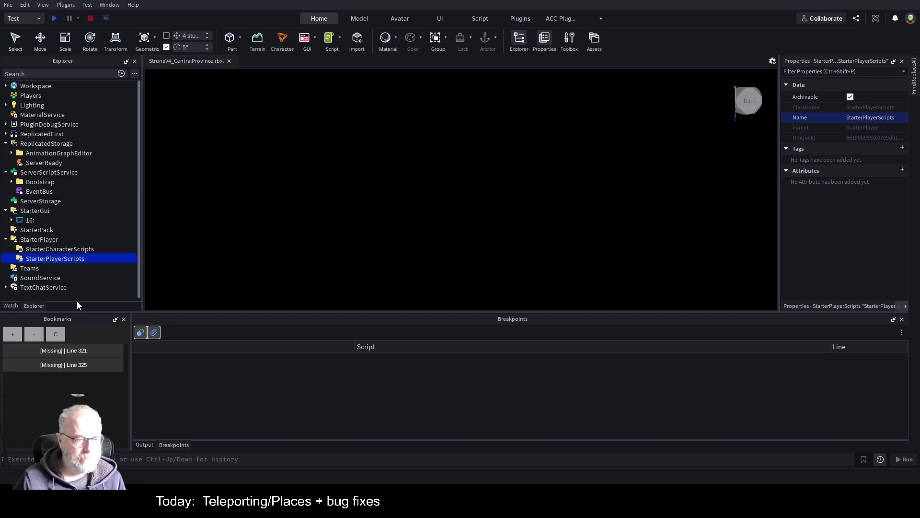
pyautogui.hotkey('ctrl', 'v')
pyautogui.doubleClick(59, 268)
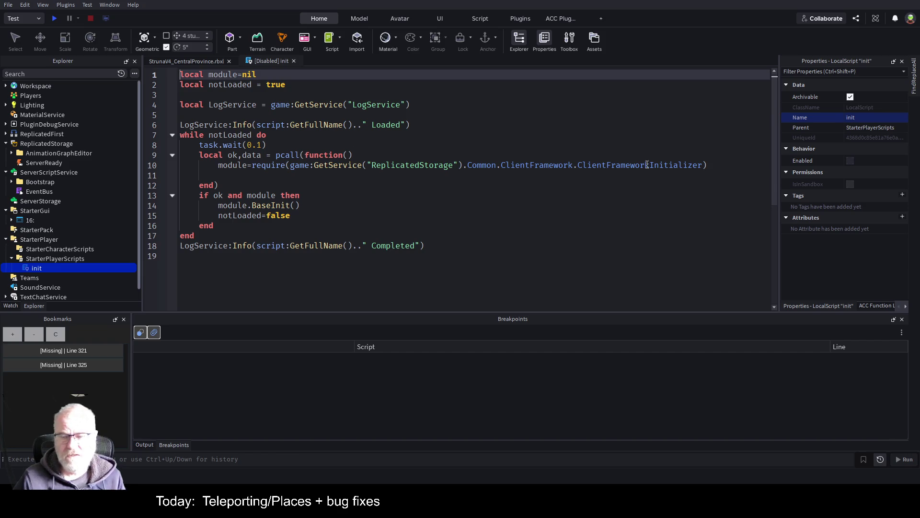
pyautogui.scroll(-1, 51, 202)
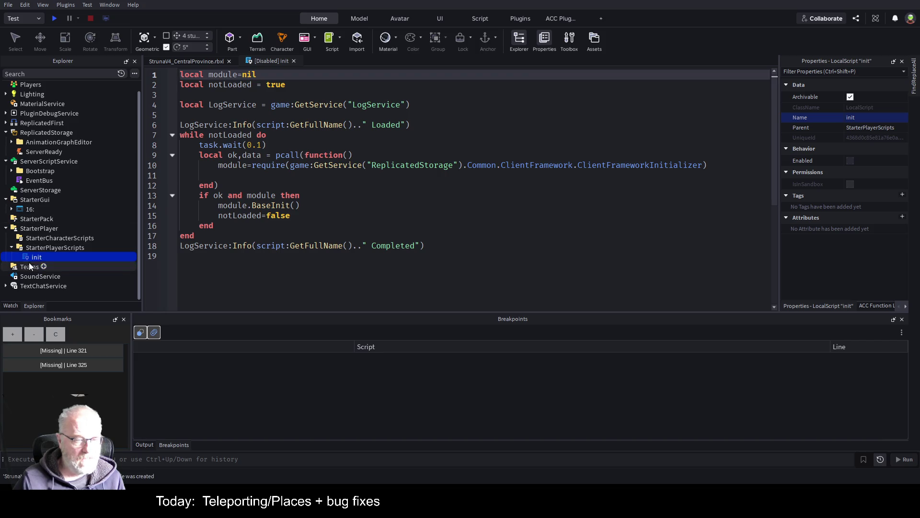
# Paste the Common folder into SoundService and go back to the place's 3D view
pyautogui.click(52, 276)
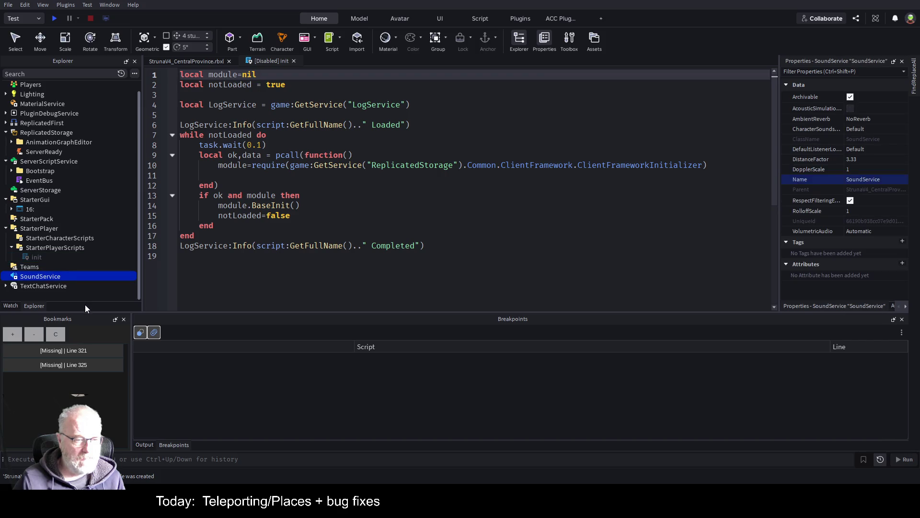
pyautogui.hotkey('ctrl', 'shift', 'v')
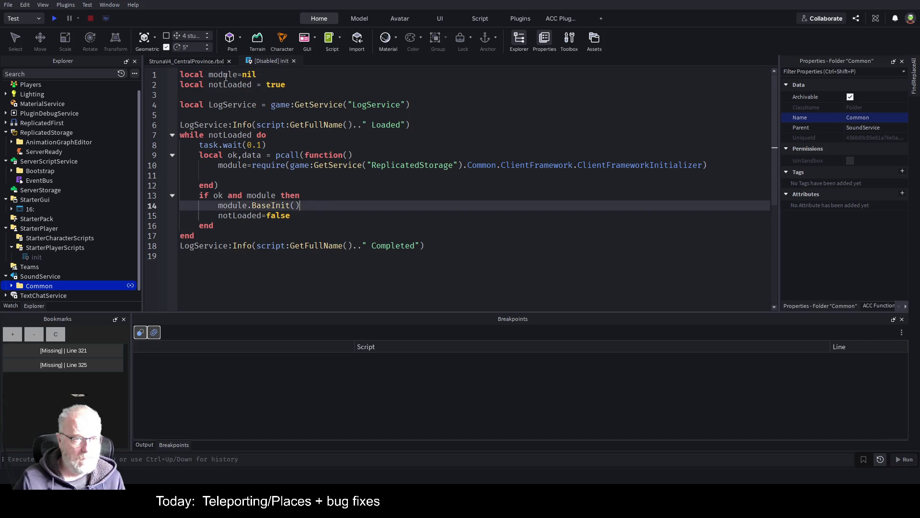
pyautogui.click(202, 62)
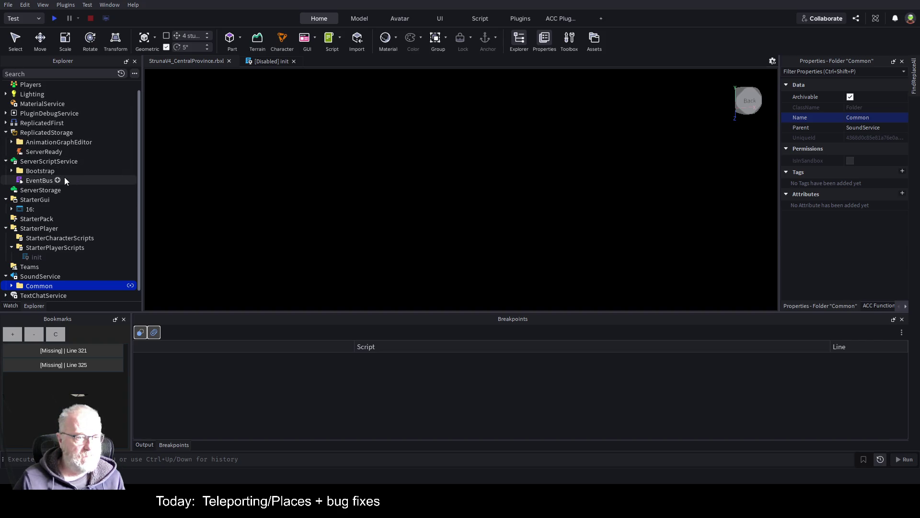
# Check the scripts in Bootstrap, then start a play test of the place
pyautogui.click(11, 171)
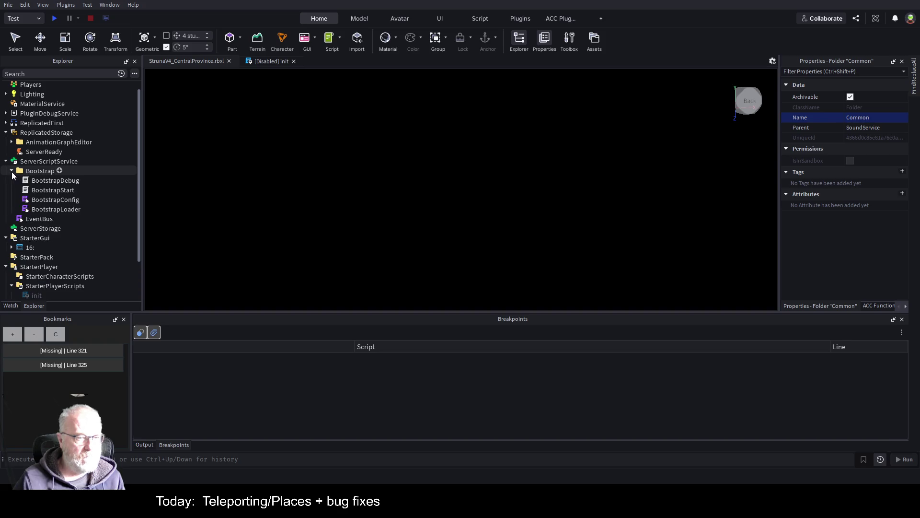
pyautogui.click(35, 171)
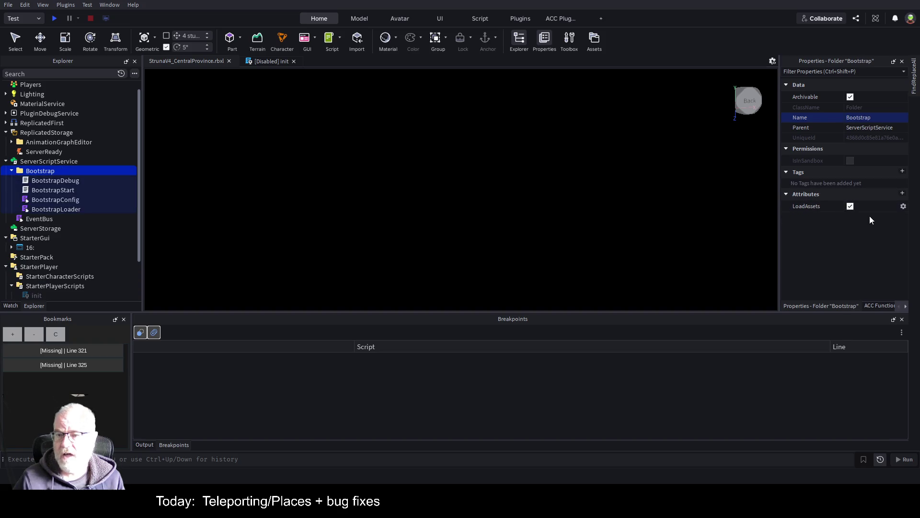
pyautogui.click(54, 19)
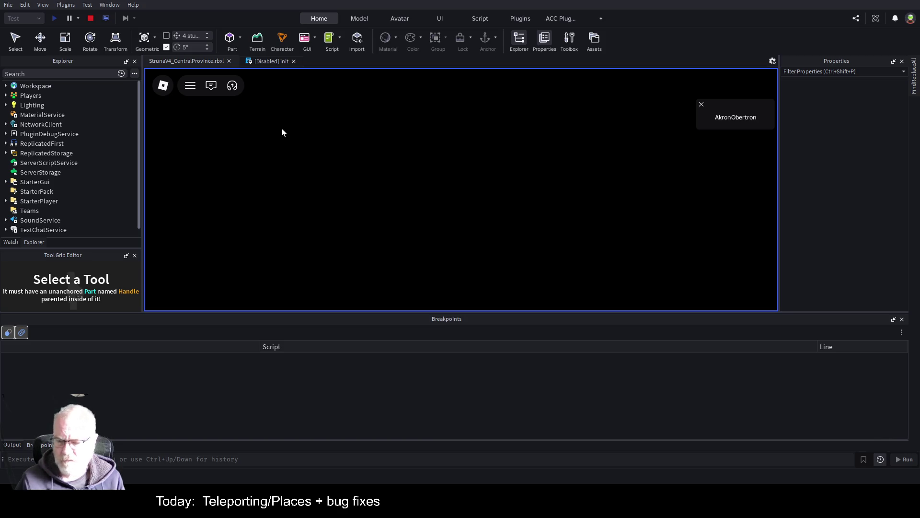
# Read the startup messages in the Output log, then stop the play test
pyautogui.click(12, 444)
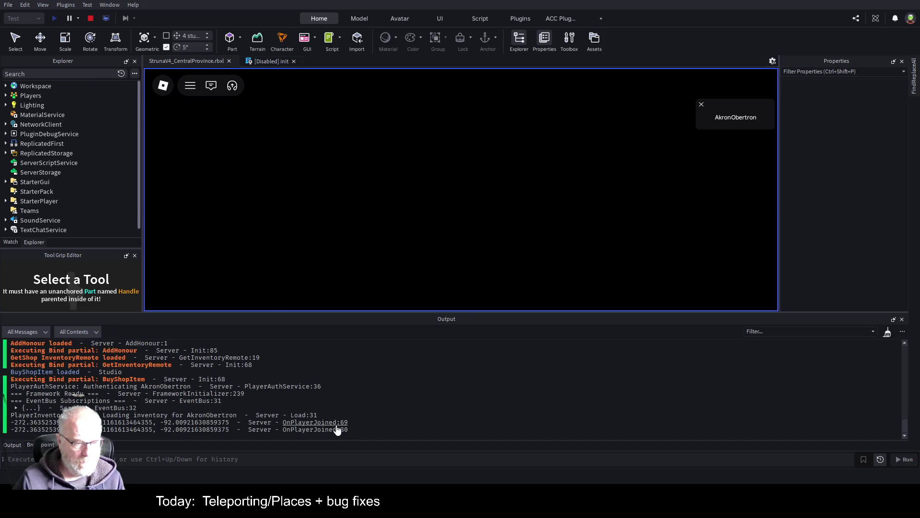
pyautogui.scroll(10, 408, 396)
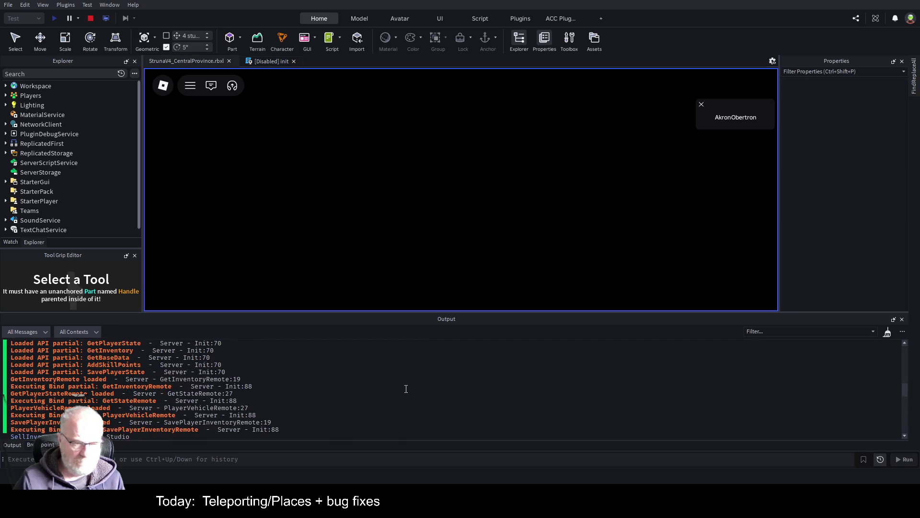
pyautogui.scroll(5, 403, 388)
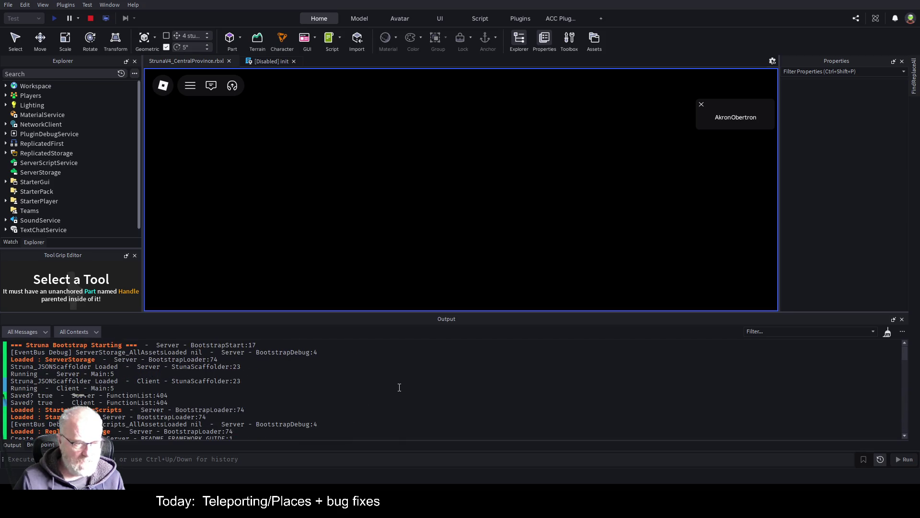
pyautogui.scroll(-15, 399, 387)
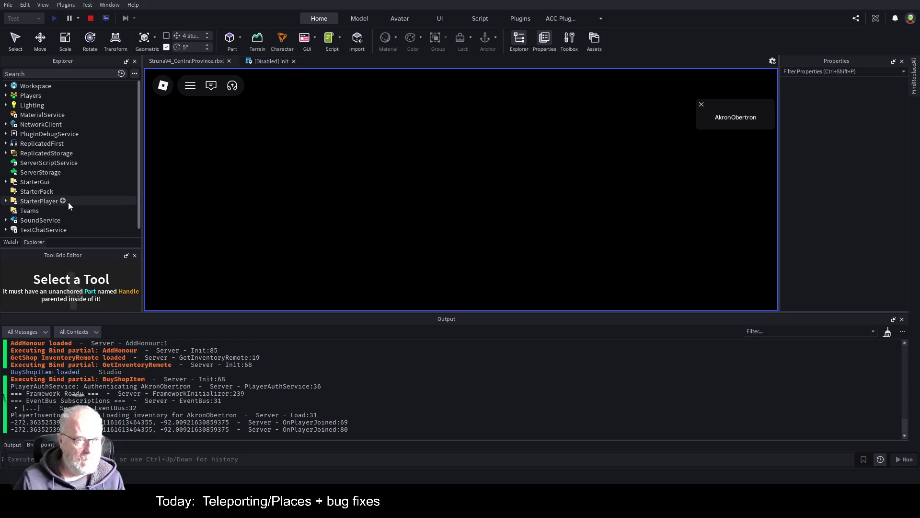
pyautogui.scroll(10, 299, 379)
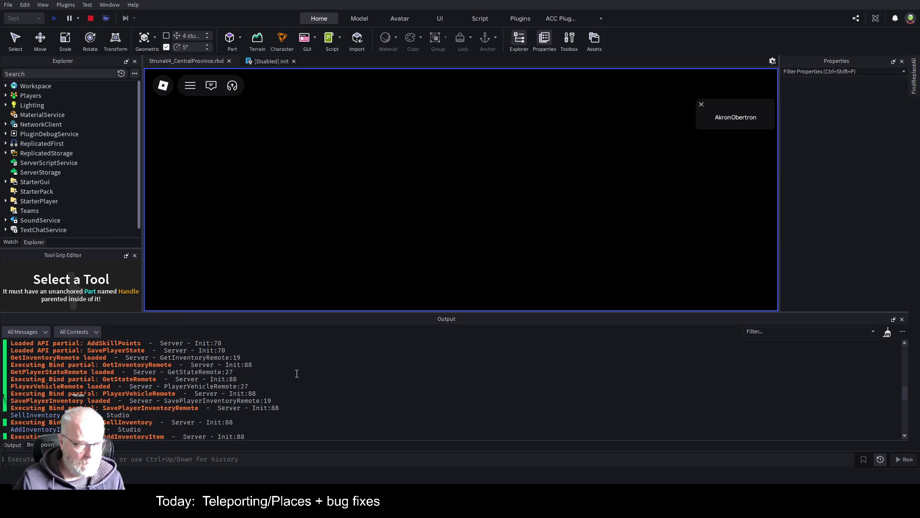
pyautogui.scroll(4, 280, 372)
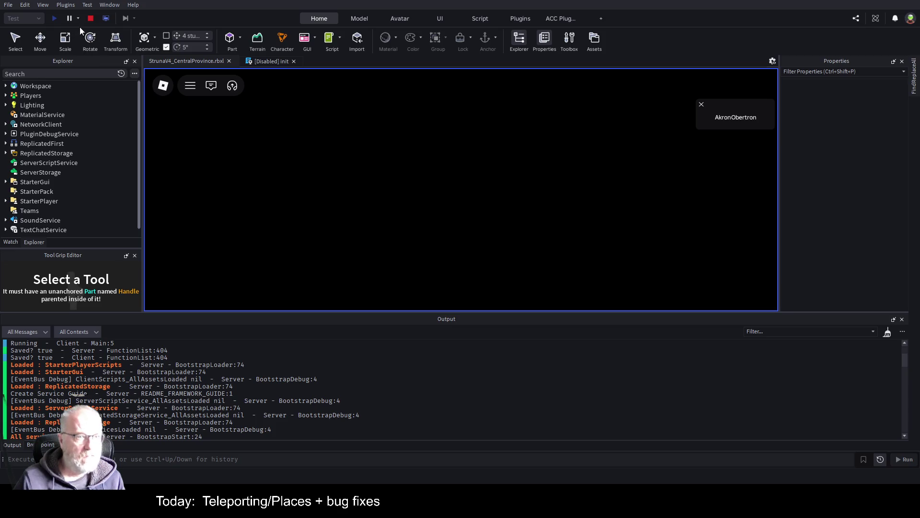
pyautogui.click(91, 18)
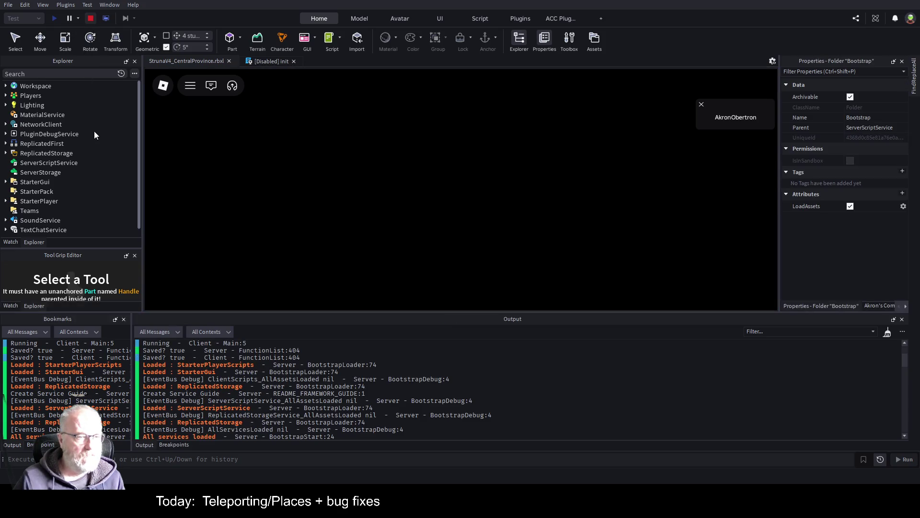
# Enable the init LocalScript under StarterPlayerScripts, save the place, and start a new play test
pyautogui.scroll(-2, 79, 181)
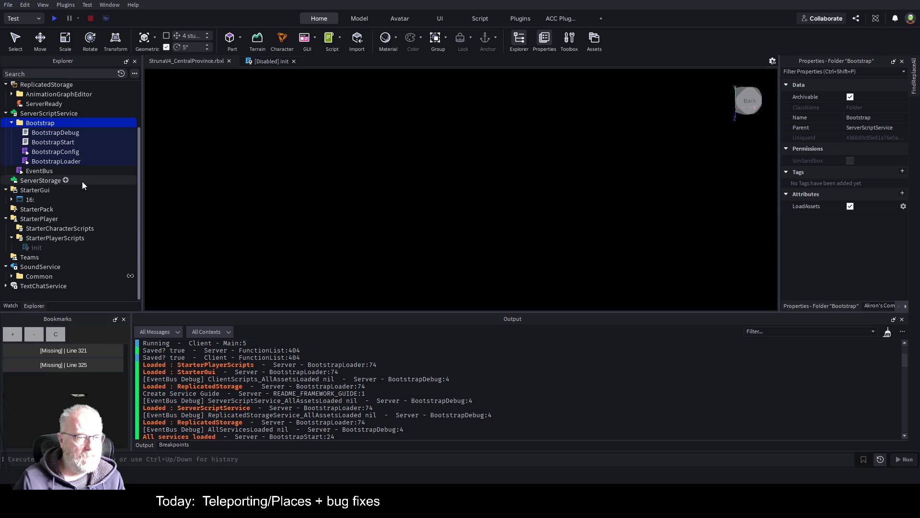
pyautogui.click(32, 246)
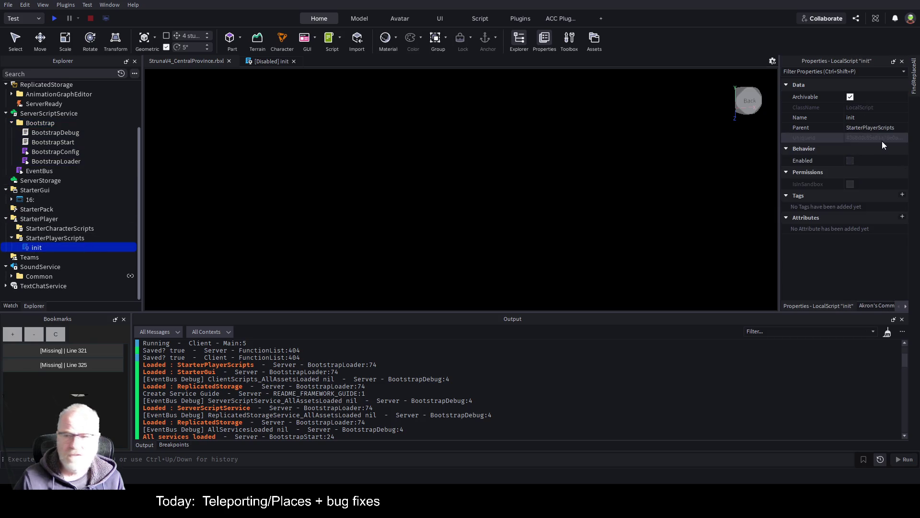
pyautogui.click(850, 160)
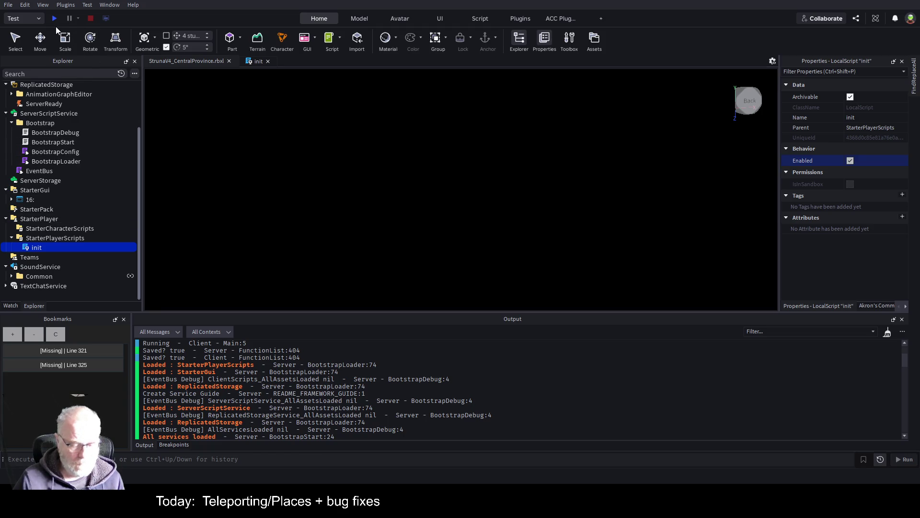
pyautogui.hotkey('ctrl', 's')
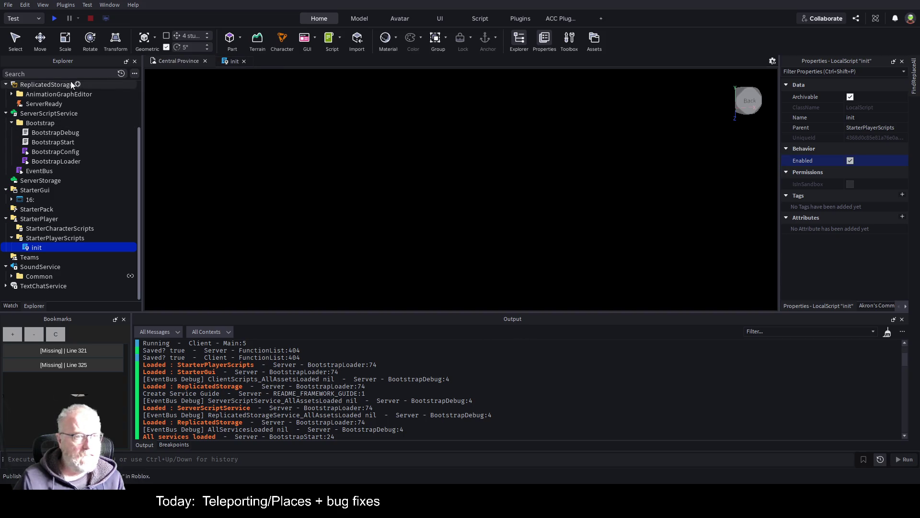
pyautogui.click(54, 18)
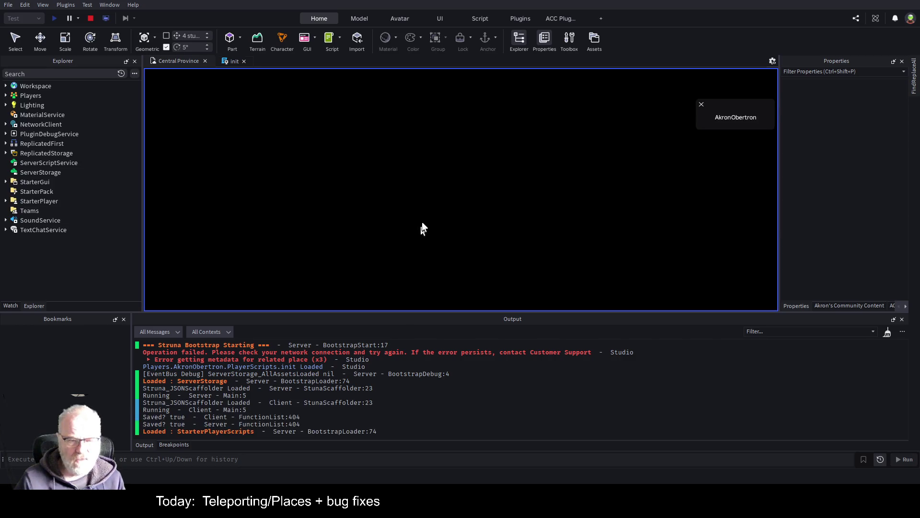
# Scroll through the play test's Output down to the SetCore ResetButtonCallback error
pyautogui.scroll(3, 449, 389)
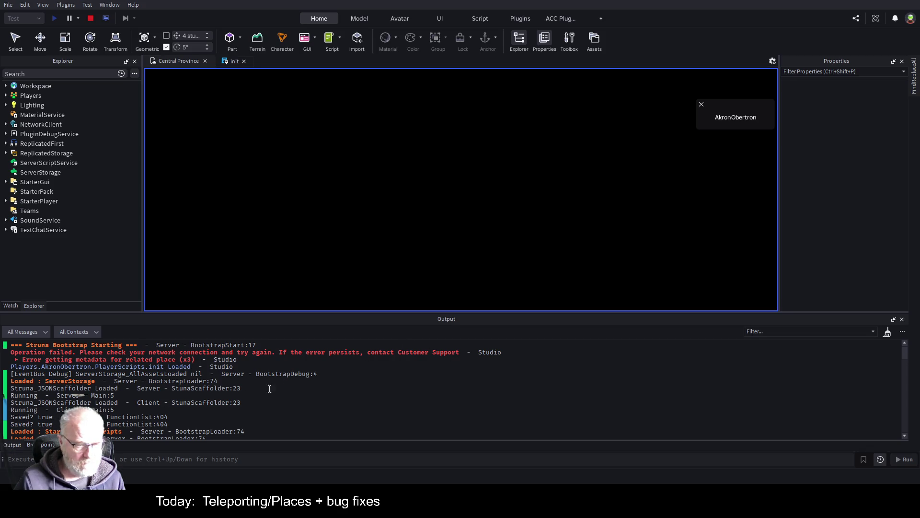
pyautogui.scroll(-15, 269, 389)
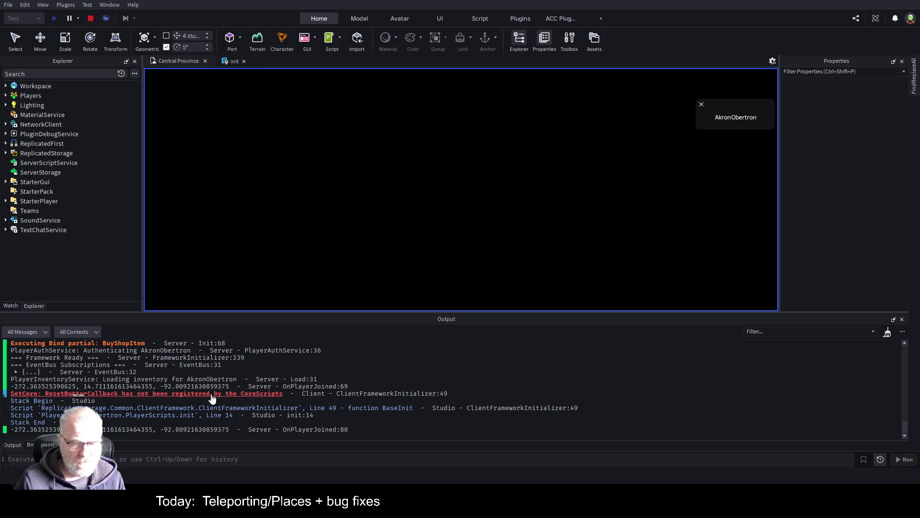
# Open the SetCore error line in ClientFrameworkInitializer, stop the test, return to init, and replay
pyautogui.click(213, 399)
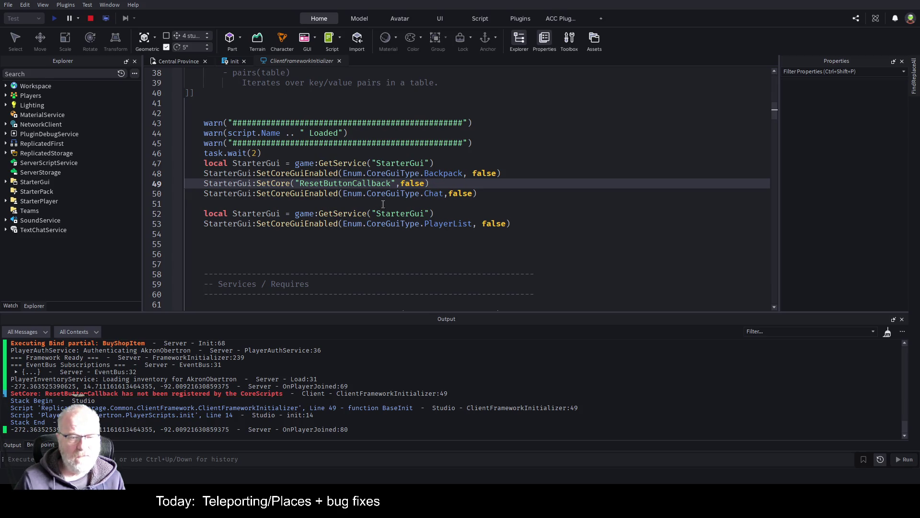
pyautogui.click(317, 237)
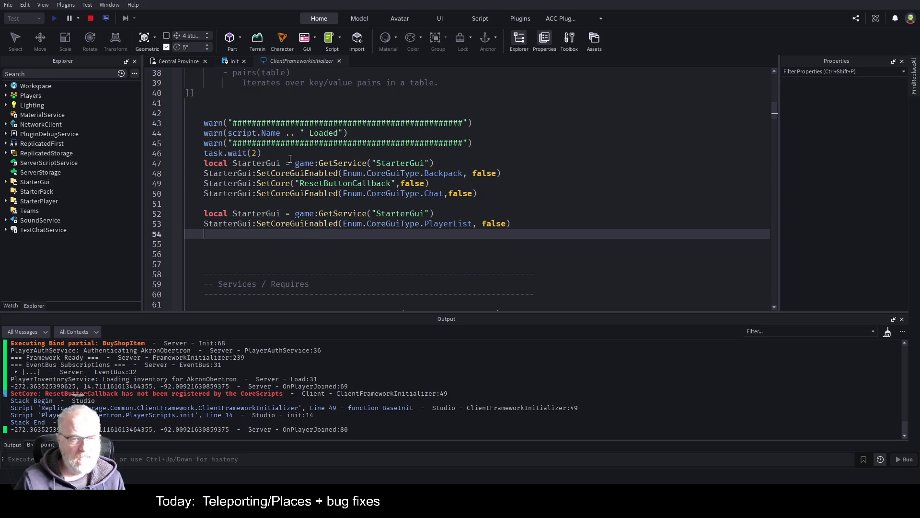
pyautogui.click(90, 18)
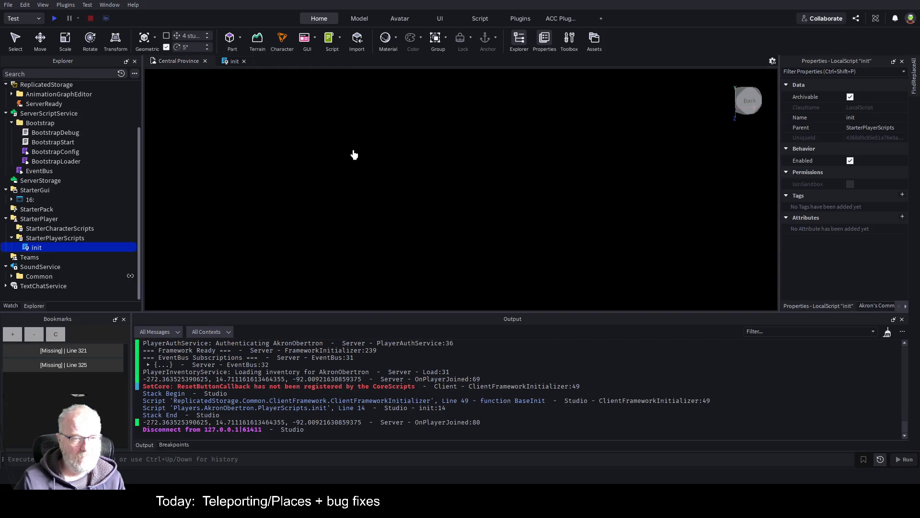
pyautogui.click(236, 60)
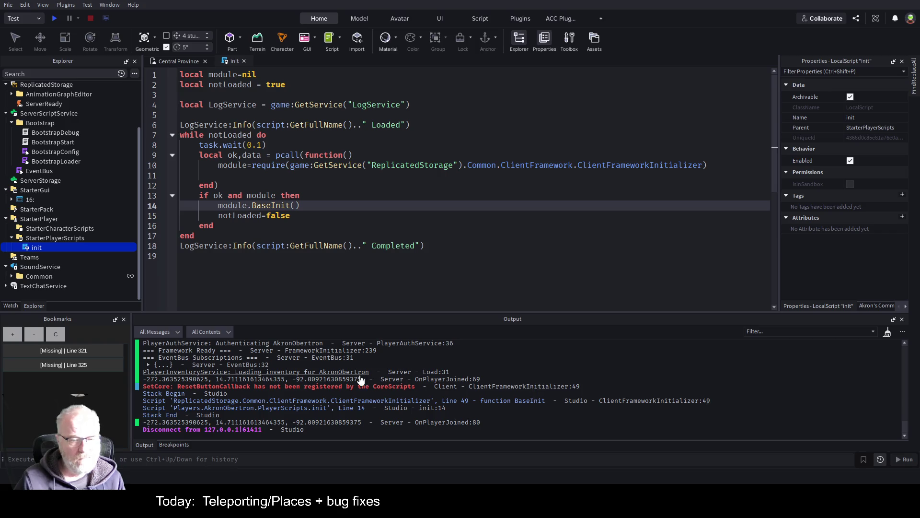
pyautogui.click(54, 18)
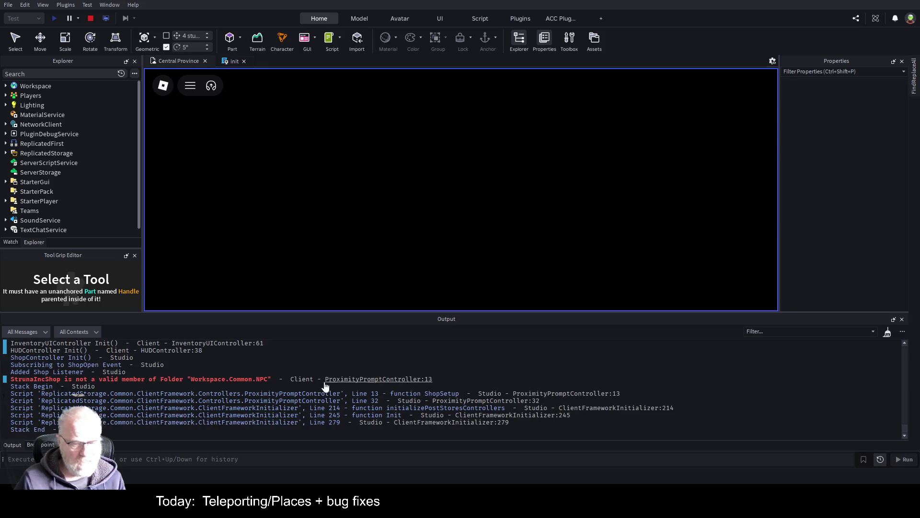
# Find the StrunaIncShop missing-member error in Output and stop the play test
pyautogui.scroll(2, 365, 377)
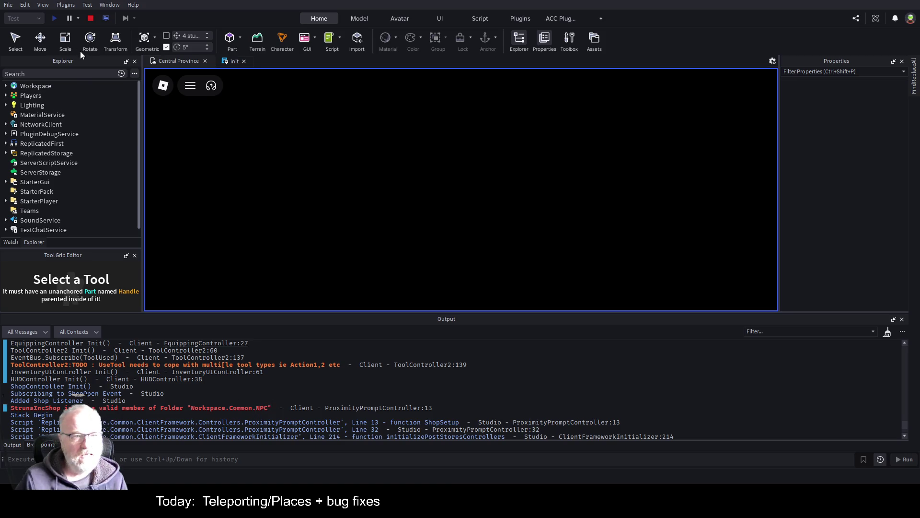
pyautogui.click(91, 18)
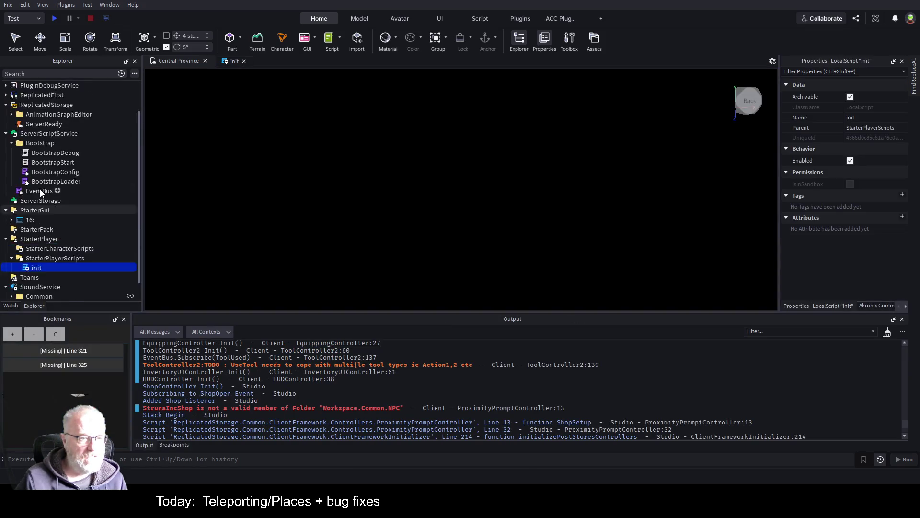
pyautogui.scroll(2, 40, 193)
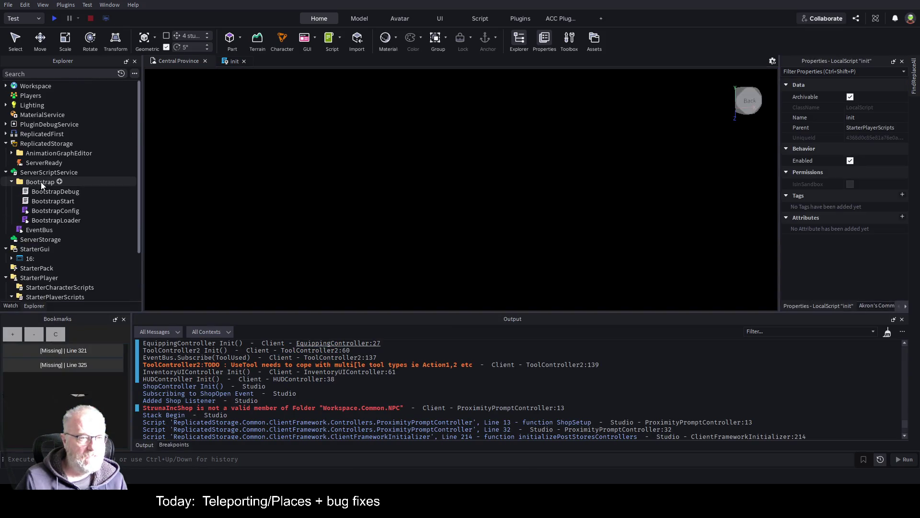
# Expand Workspace > Common > NPC and insert a folder named StrunaIncShop inside NPC
pyautogui.click(5, 85)
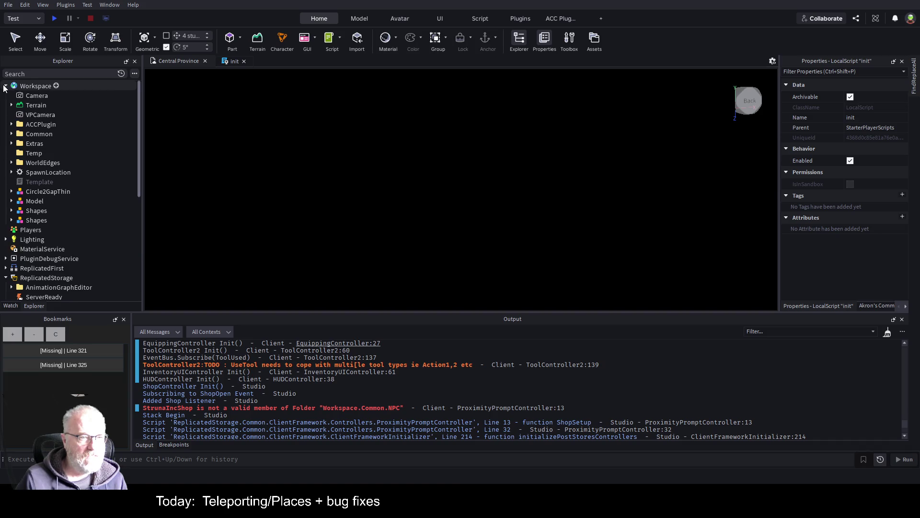
pyautogui.click(11, 134)
pyautogui.click(16, 183)
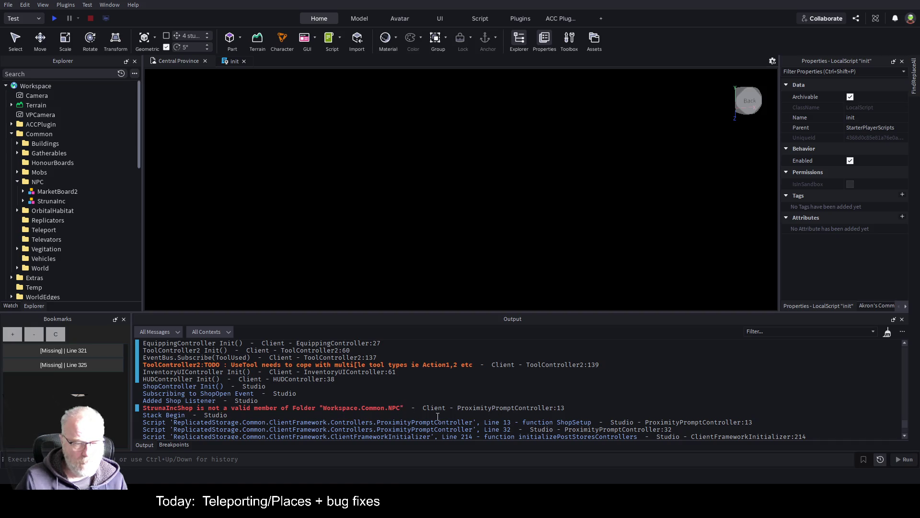
pyautogui.click(45, 183)
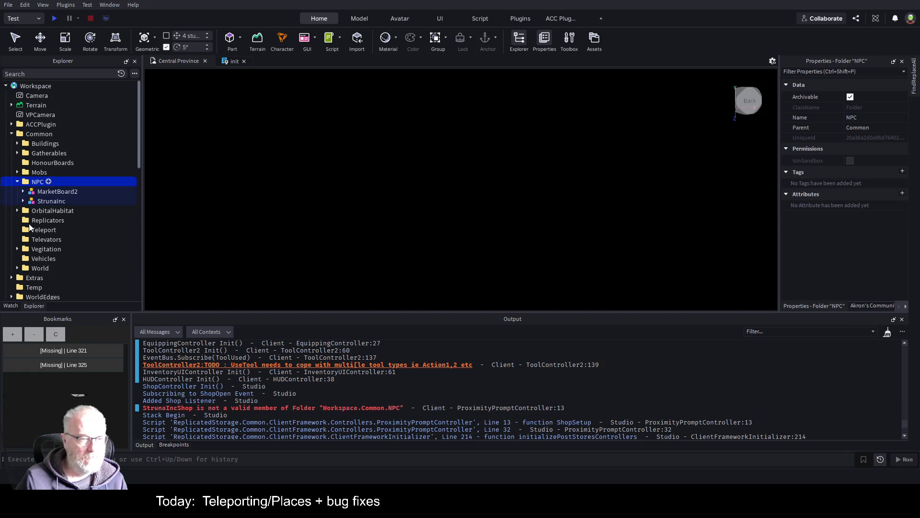
pyautogui.hotkey('ctrl', 'i')
pyautogui.press('F2')
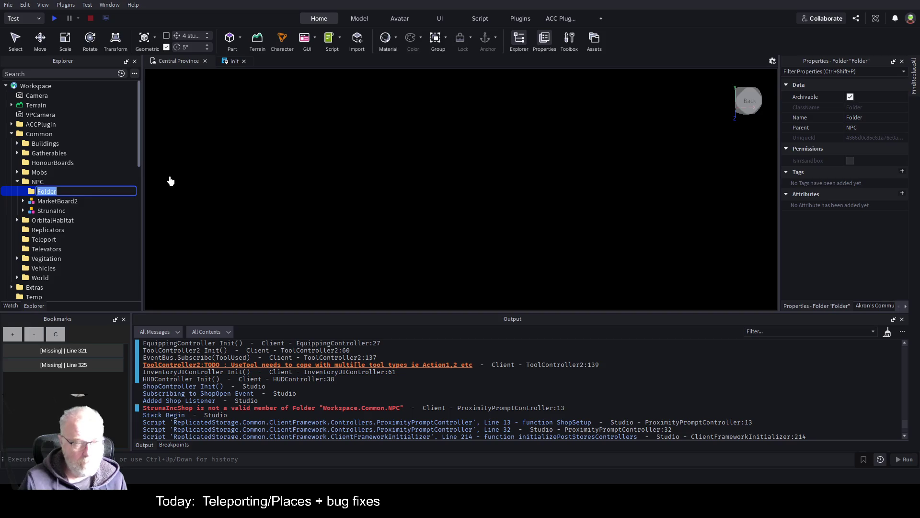
pyautogui.write('StrunaIncShop')
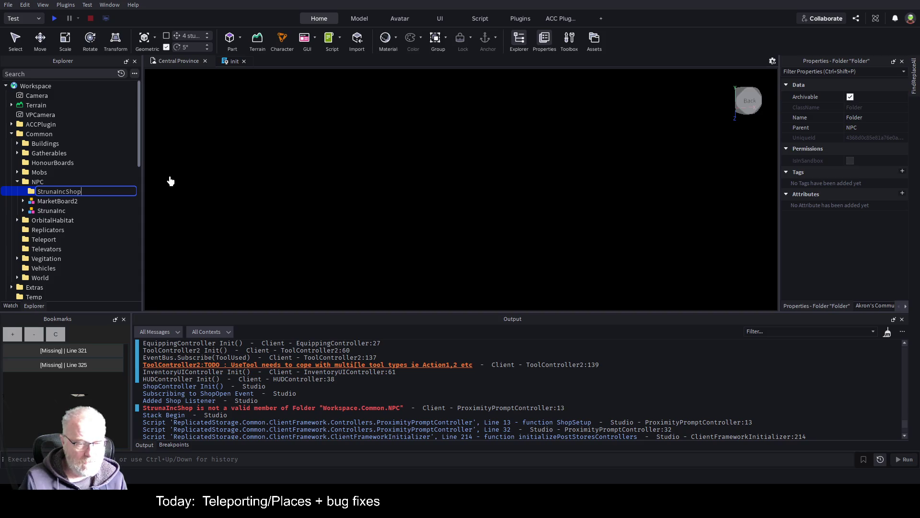
pyautogui.press('Return')
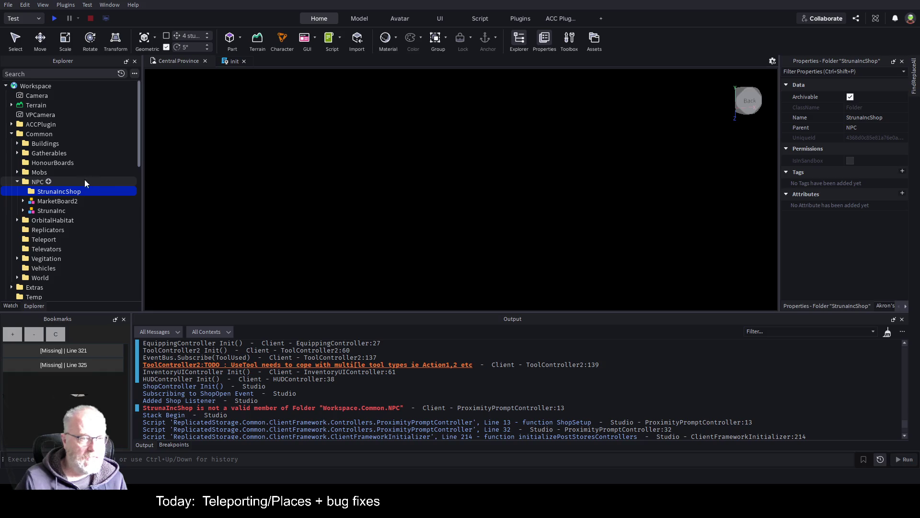
# Cut all eight NPC objects out of OutpostSouth's NPC folder under Buildings > Outposts
pyautogui.click(18, 144)
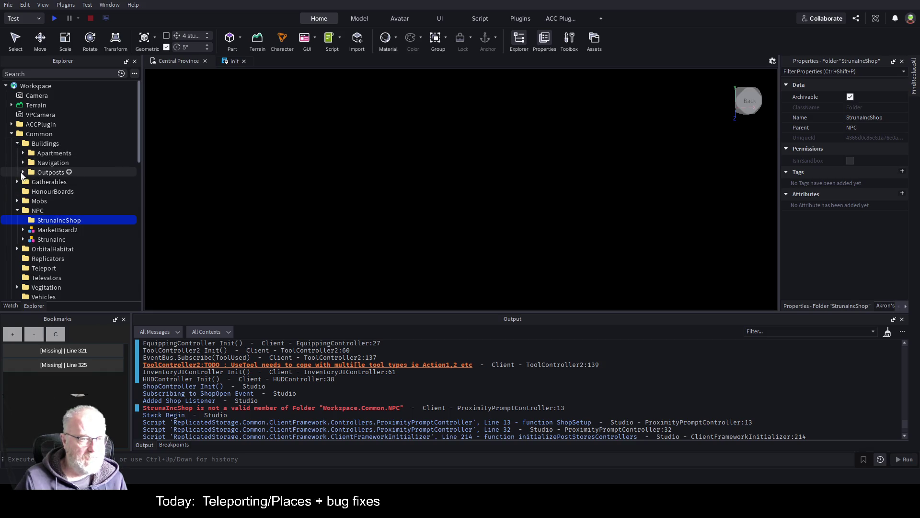
pyautogui.click(23, 172)
pyautogui.click(29, 201)
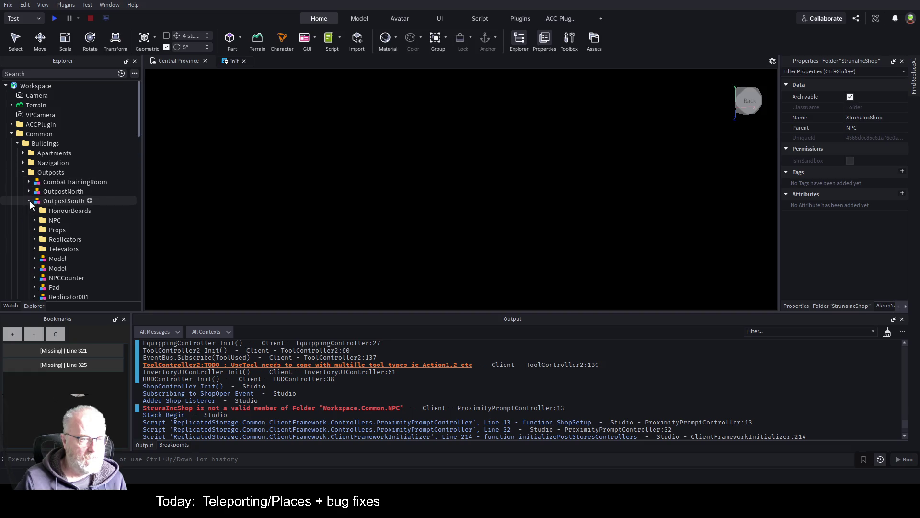
pyautogui.click(35, 220)
pyautogui.scroll(-2, 74, 152)
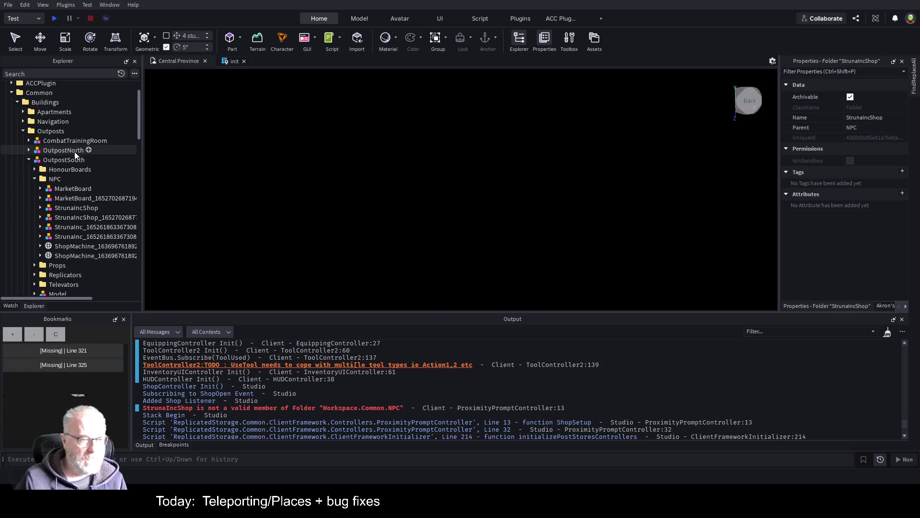
pyautogui.click(68, 188)
pyautogui.keyDown('shift'); pyautogui.click(72, 252); pyautogui.keyUp('shift')
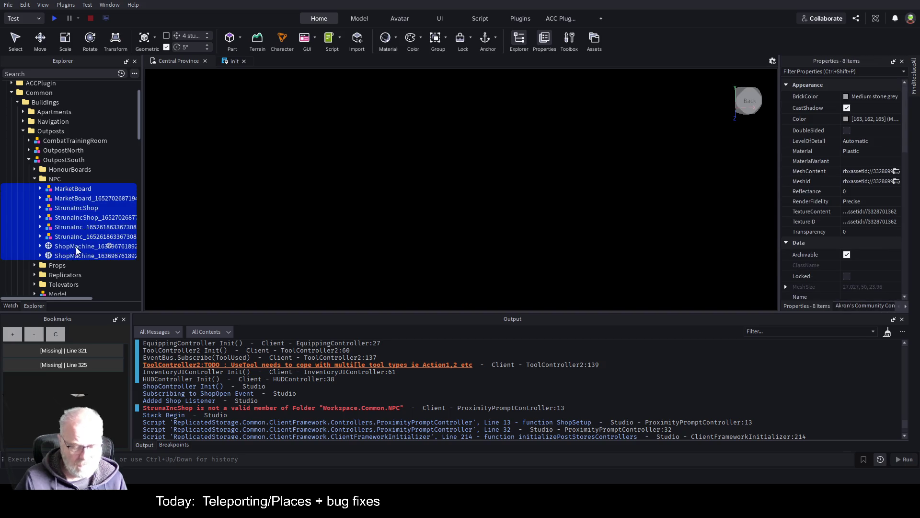
pyautogui.hotkey('ctrl', 'x')
# Paste the eight NPC objects into the Common NPC folder
pyautogui.scroll(-5, 79, 228)
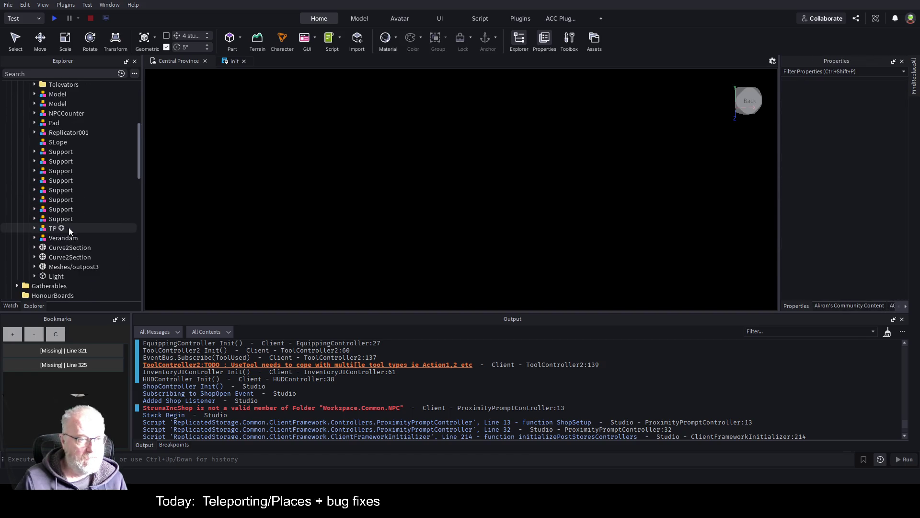
pyautogui.scroll(-7, 79, 211)
pyautogui.scroll(2, 59, 142)
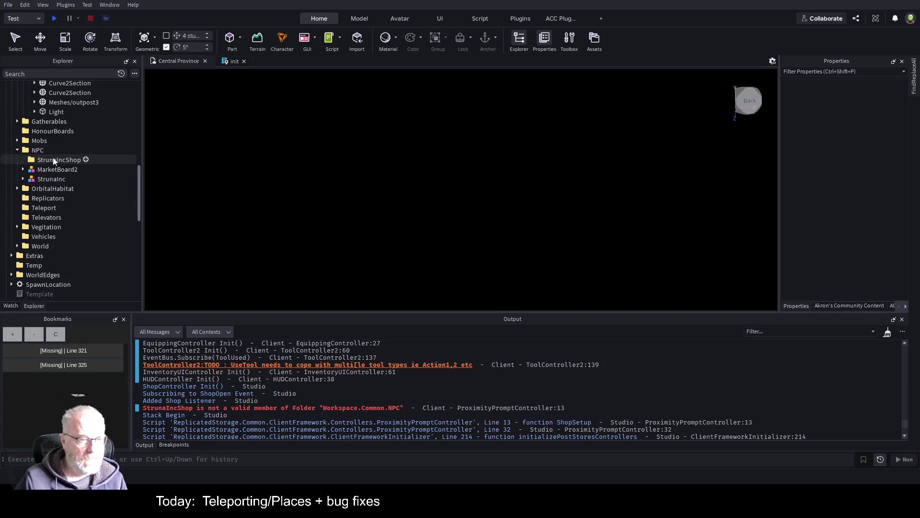
pyautogui.click(41, 150)
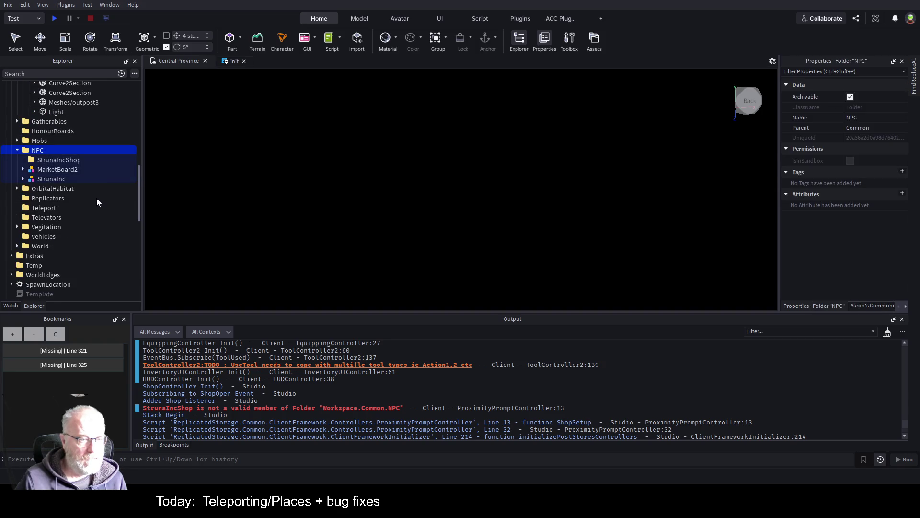
pyautogui.hotkey('ctrl', 'v')
pyautogui.scroll(10, 91, 202)
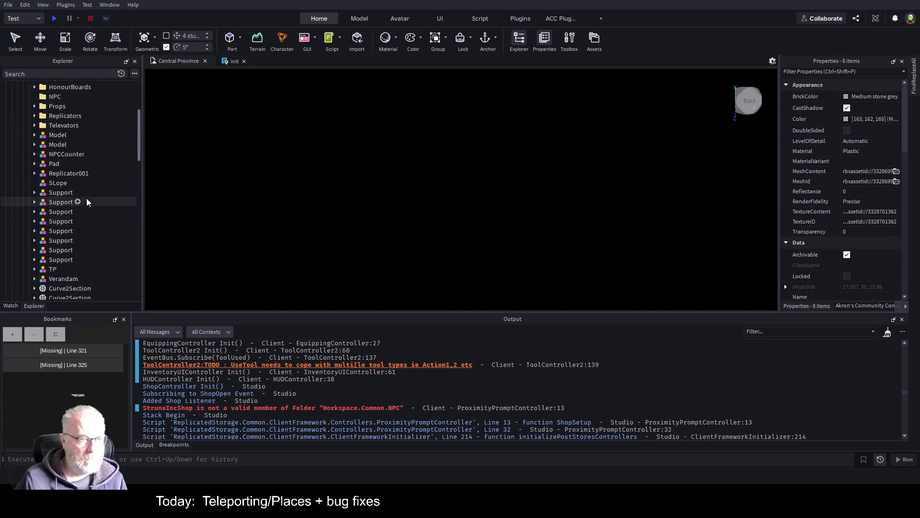
pyautogui.scroll(5, 87, 202)
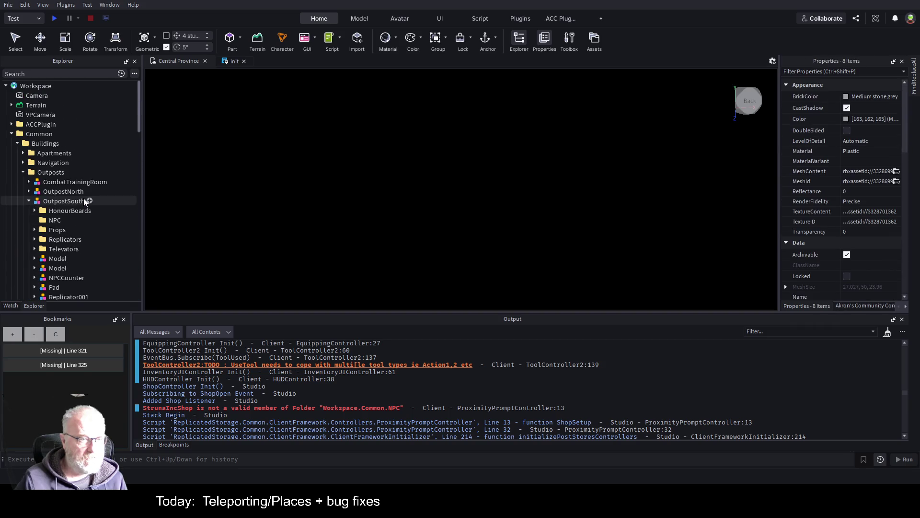
# Collapse OutpostSouth, then expand OutpostNorth to review its parts and collapse it again
pyautogui.click(28, 202)
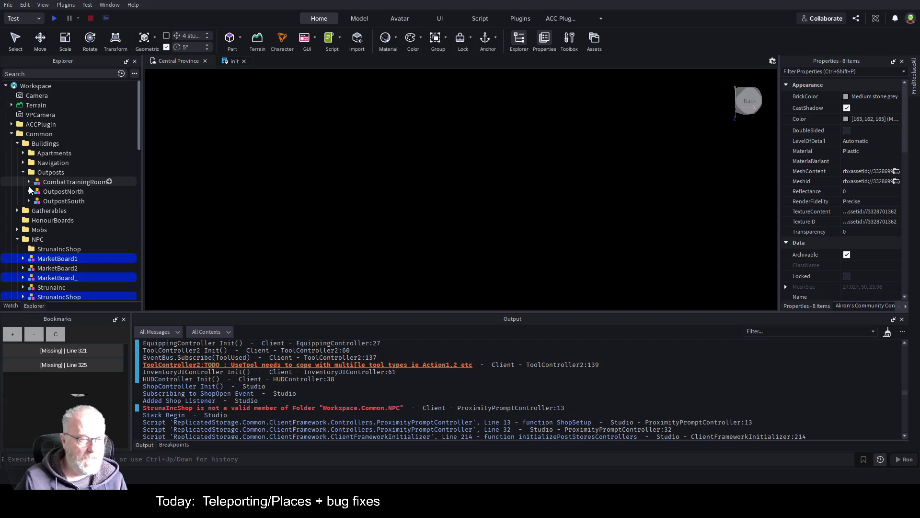
pyautogui.click(28, 192)
pyautogui.scroll(-5, 69, 213)
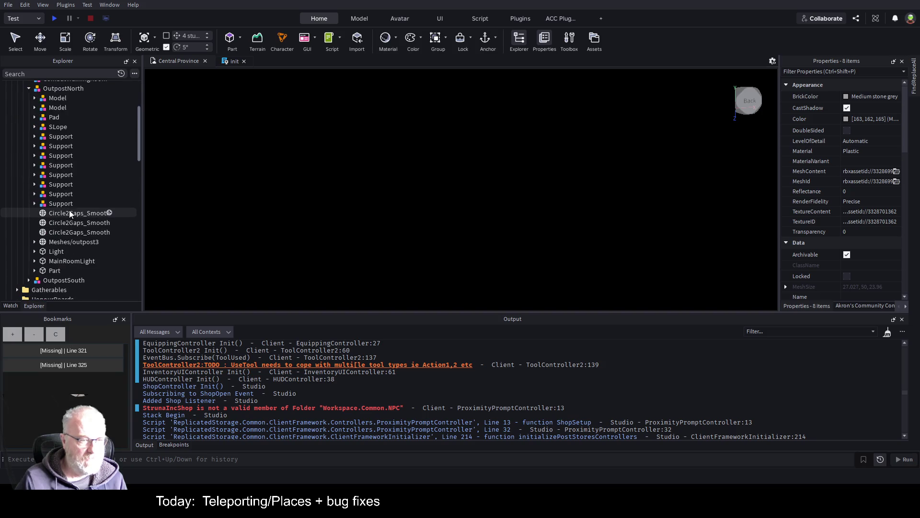
pyautogui.scroll(5, 60, 206)
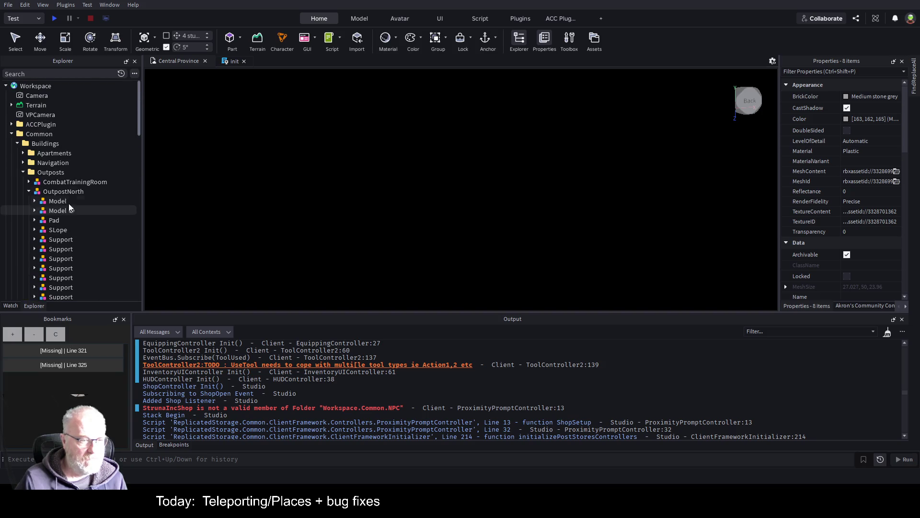
pyautogui.click(28, 192)
pyautogui.scroll(-4, 57, 182)
# Inspect the properties of MarketBoard2 and then MarketBoard1 in the NPC folder
pyautogui.click(68, 165)
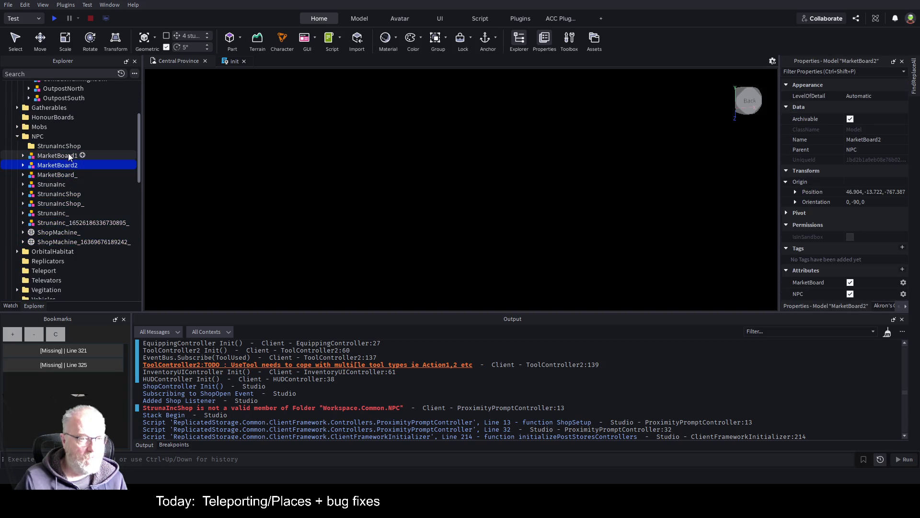
pyautogui.click(60, 155)
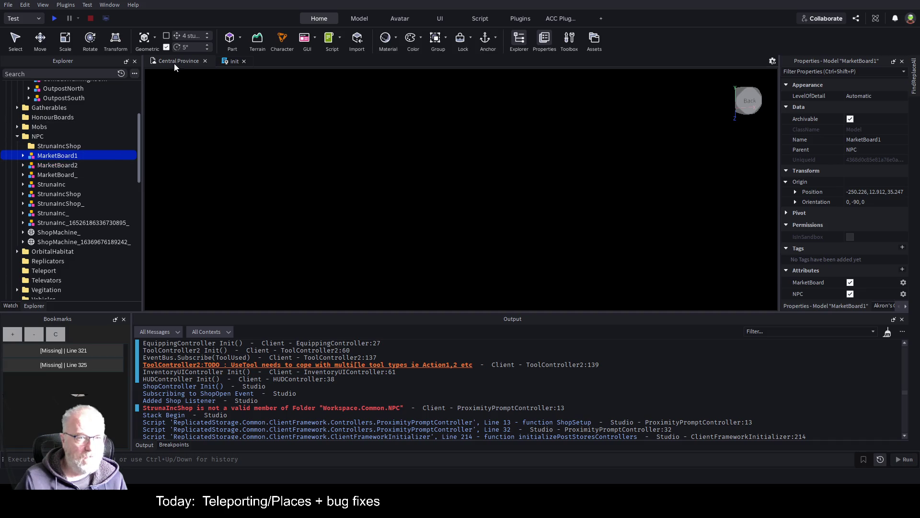
pyautogui.scroll(-2, 81, 181)
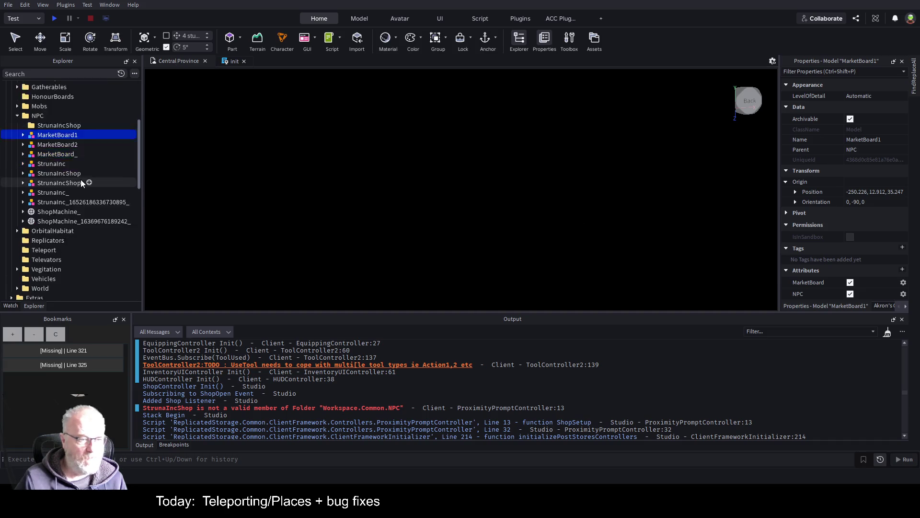
pyautogui.scroll(-4, 80, 181)
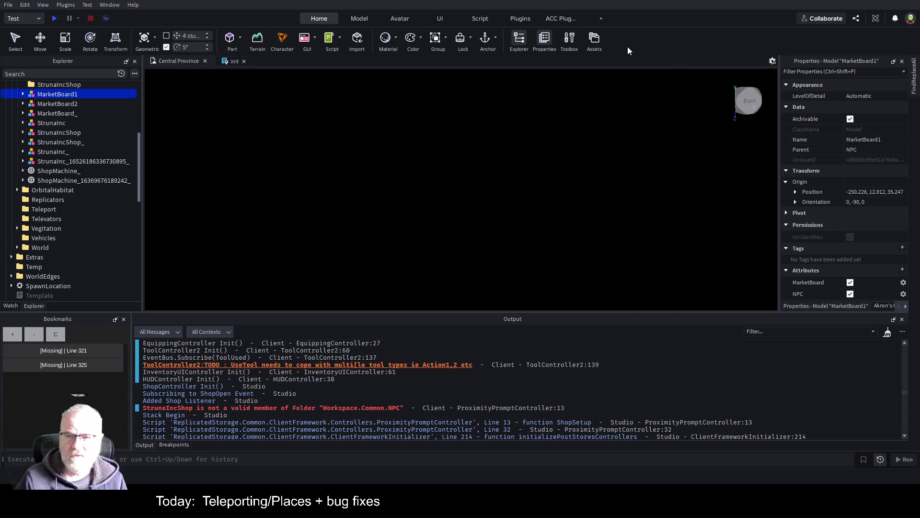
pyautogui.click(441, 16)
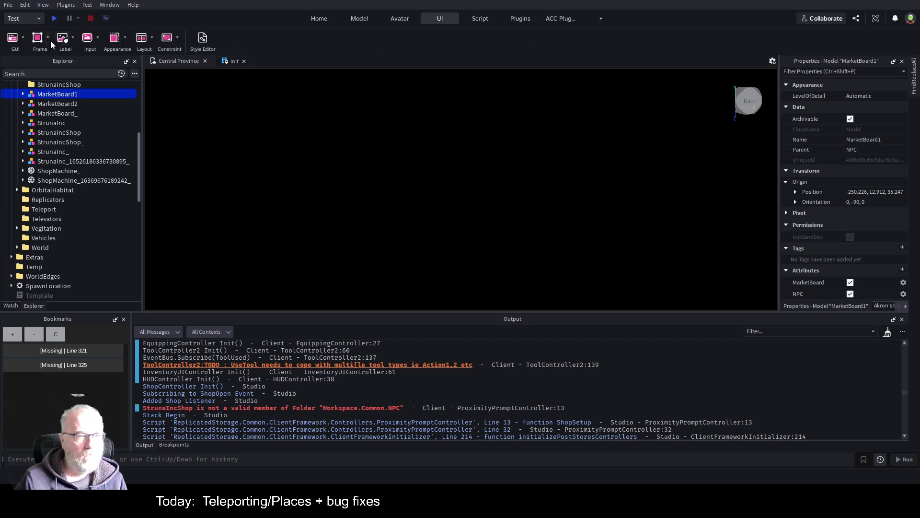
pyautogui.click(14, 40)
pyautogui.click(15, 40)
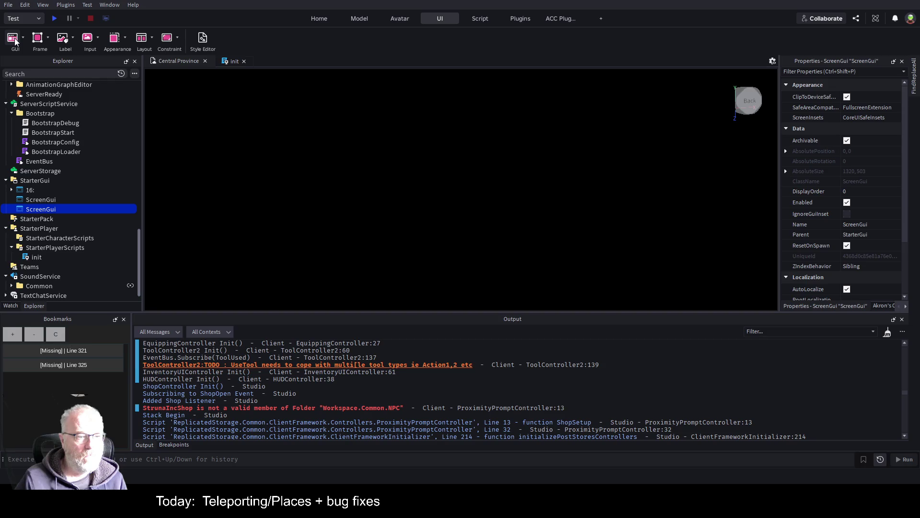
pyautogui.click(38, 199)
pyautogui.keyDown('shift'); pyautogui.click(38, 210); pyautogui.keyUp('shift')
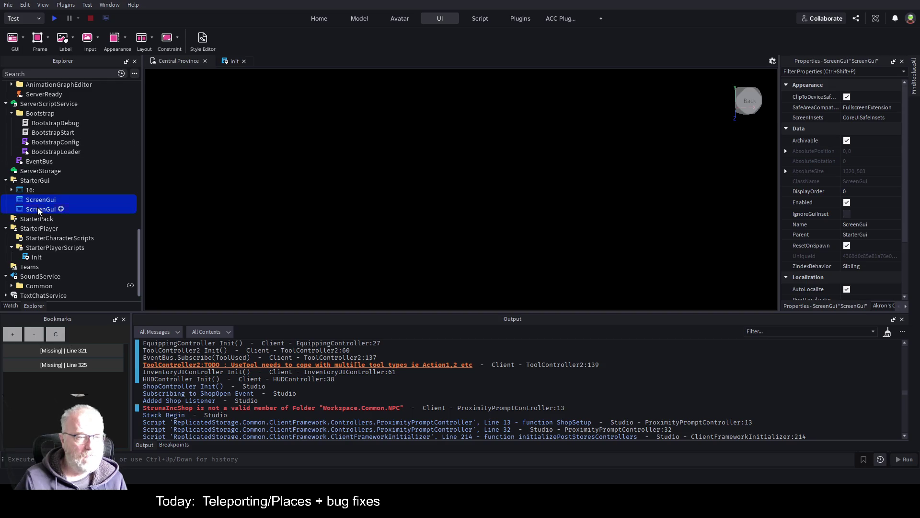
pyautogui.press('Delete')
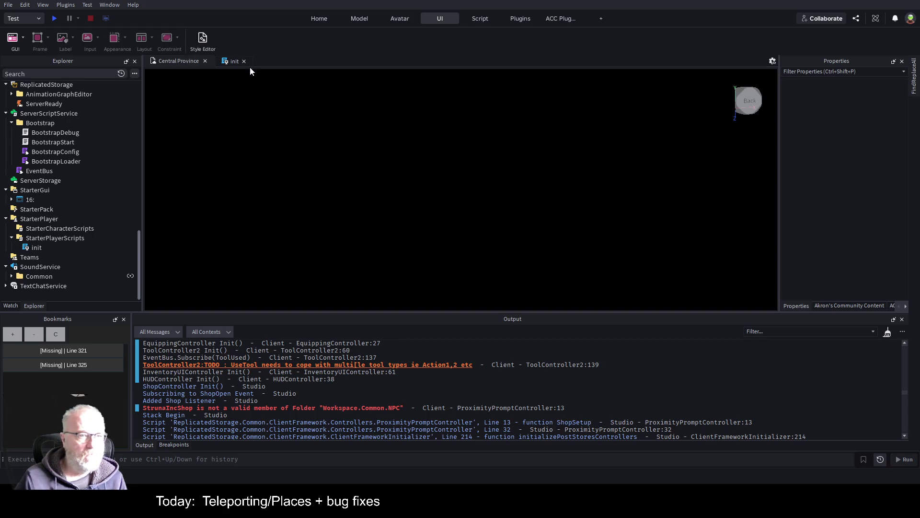
pyautogui.click(321, 19)
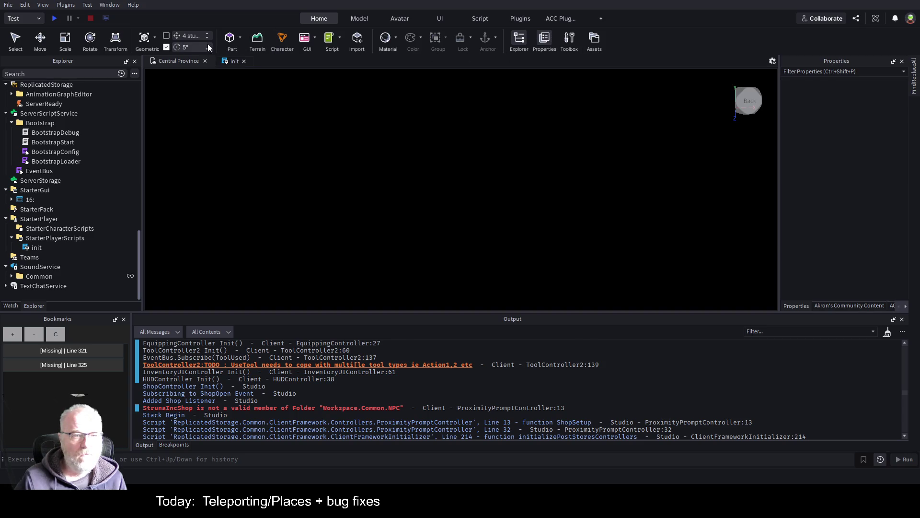
pyautogui.click(361, 20)
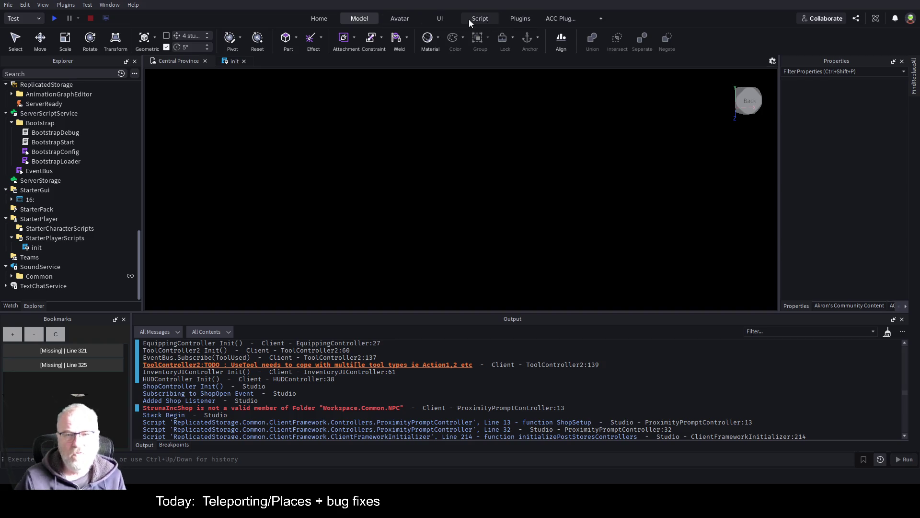
pyautogui.click(490, 22)
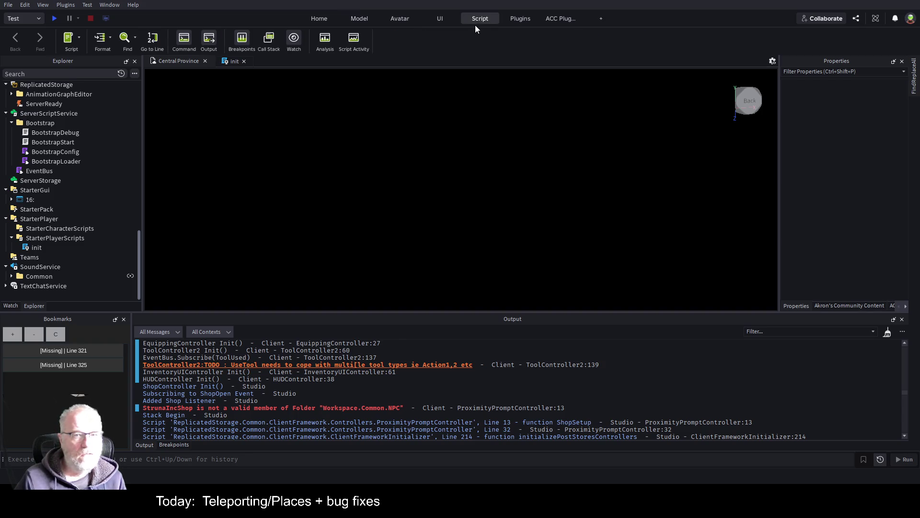
pyautogui.click(439, 21)
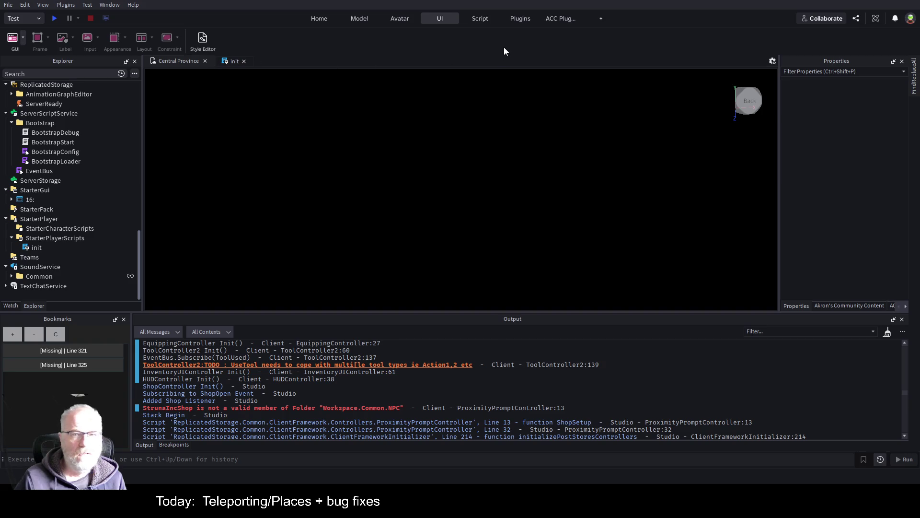
pyautogui.click(400, 20)
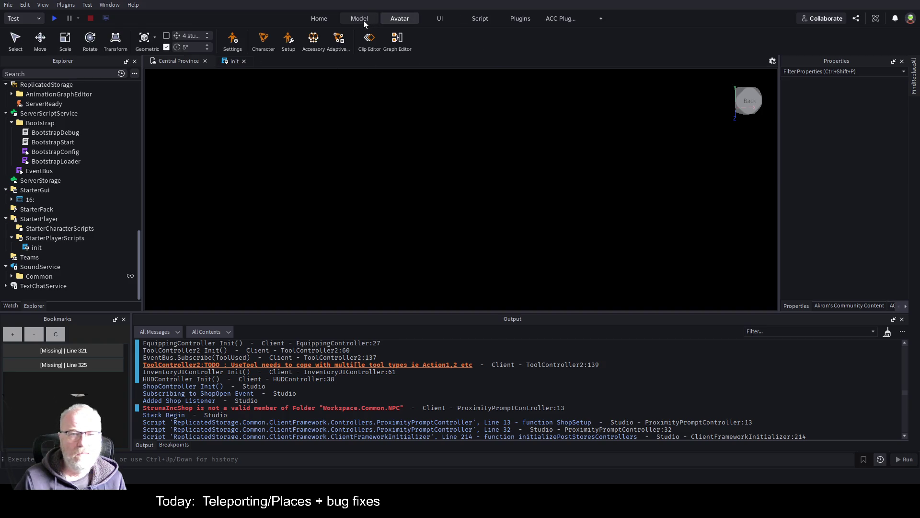
pyautogui.click(363, 20)
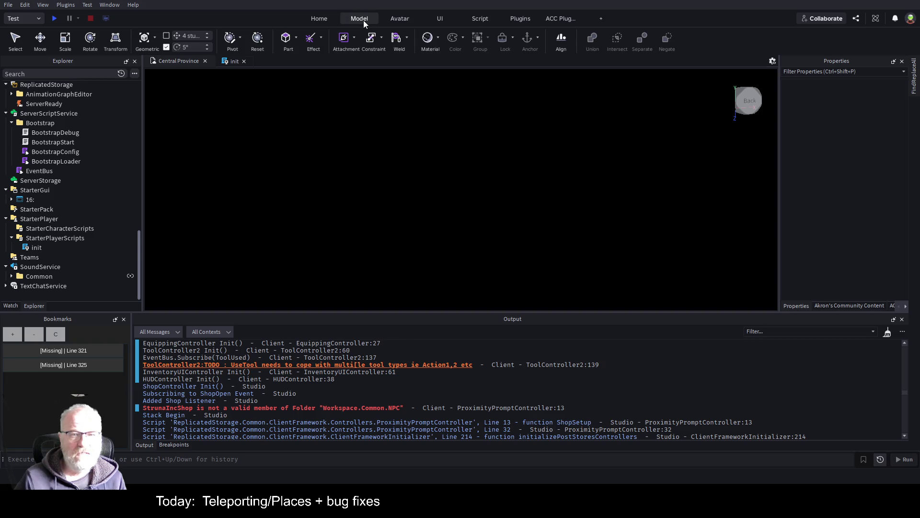
pyautogui.click(320, 22)
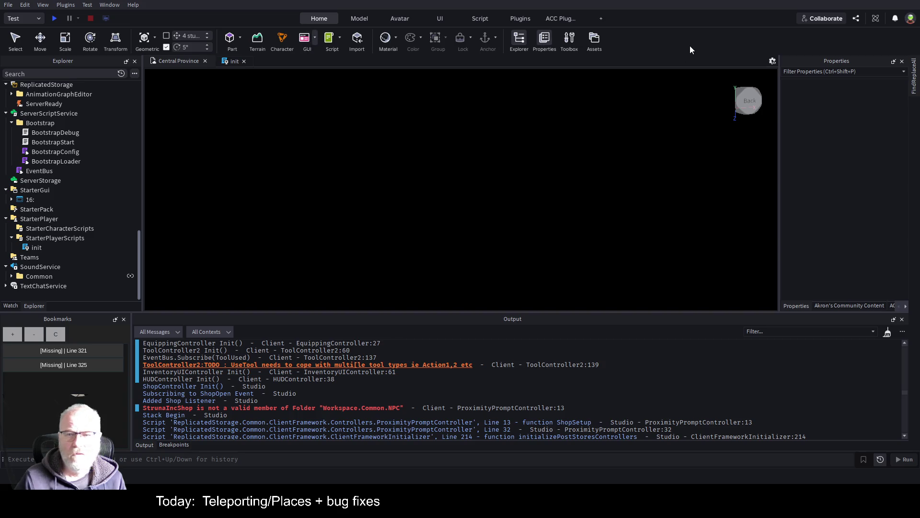
# Rename the 16: ScreenGui to 16:9 and untick its Enabled property
pyautogui.click(30, 200)
pyautogui.press('F2')
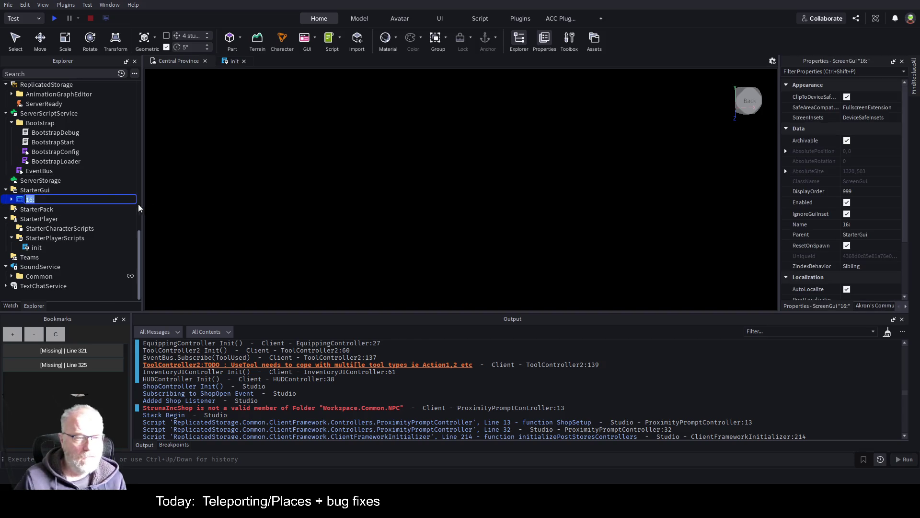
pyautogui.click(83, 199)
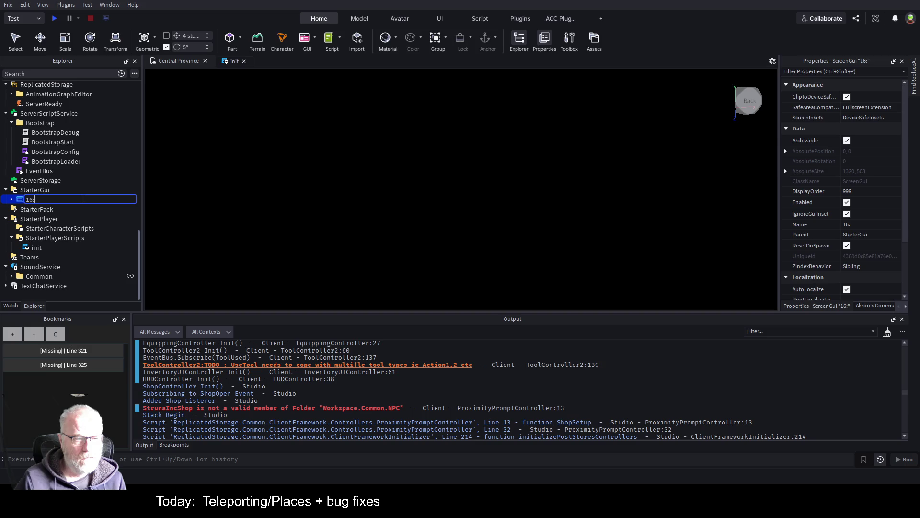
pyautogui.write('1')
pyautogui.press('Return')
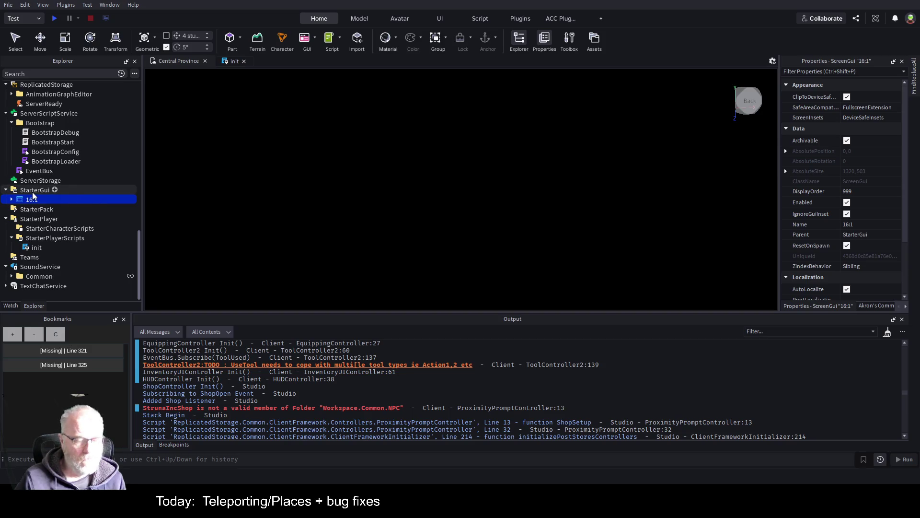
pyautogui.press('F2')
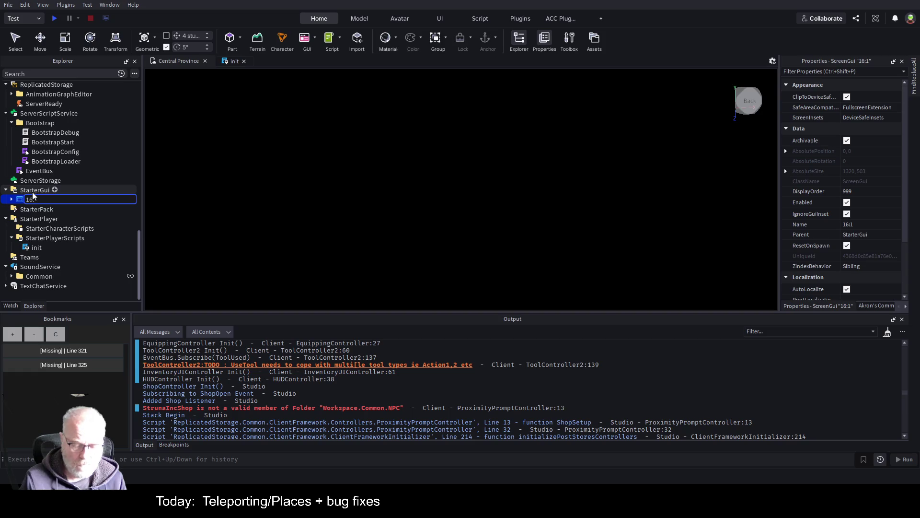
pyautogui.write('9')
pyautogui.press('Return')
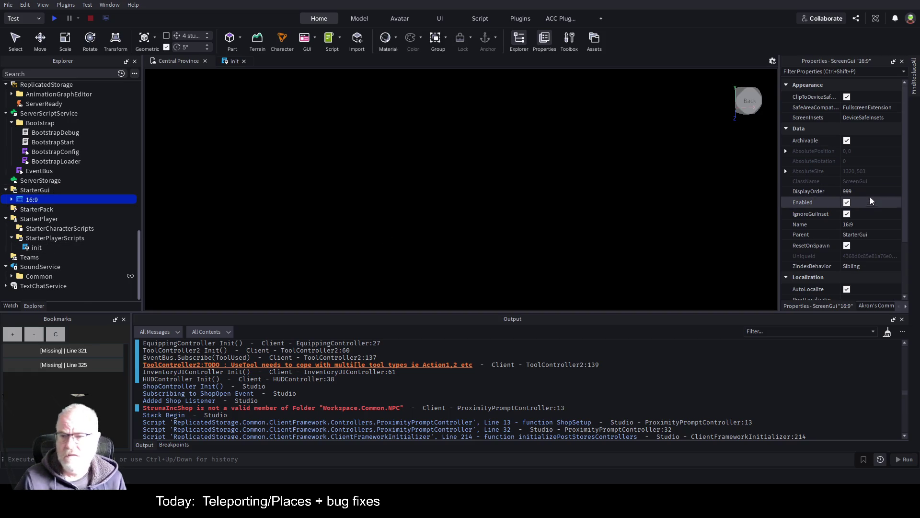
pyautogui.click(848, 203)
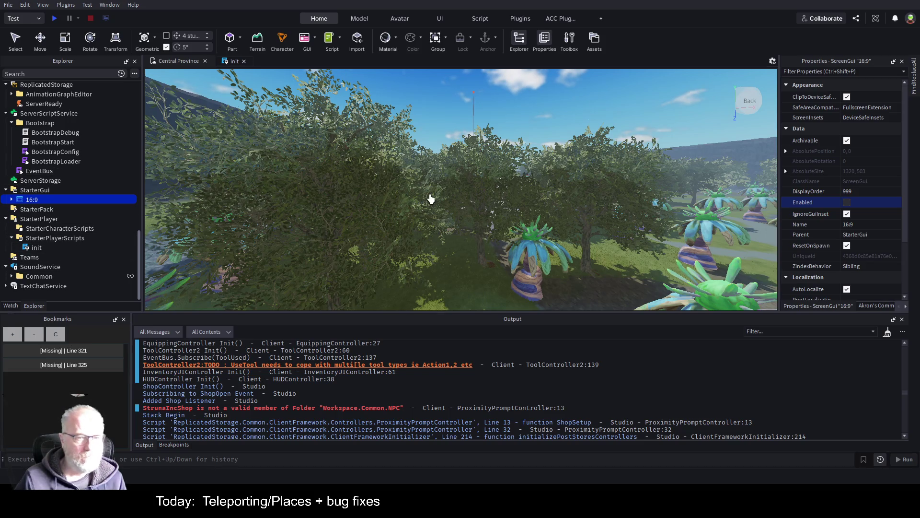
# Fly the camera over the trees and past the park buildings into the round spawn room
pyautogui.press('w')
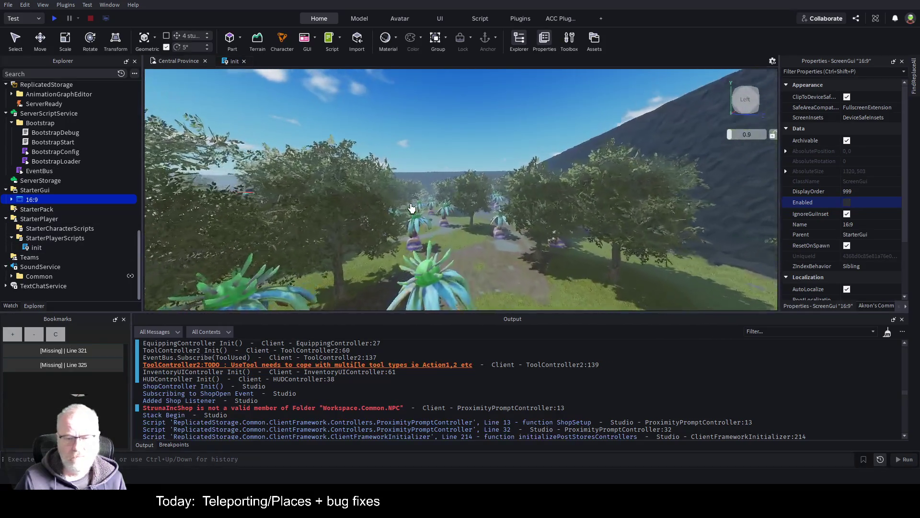
pyautogui.press('e')
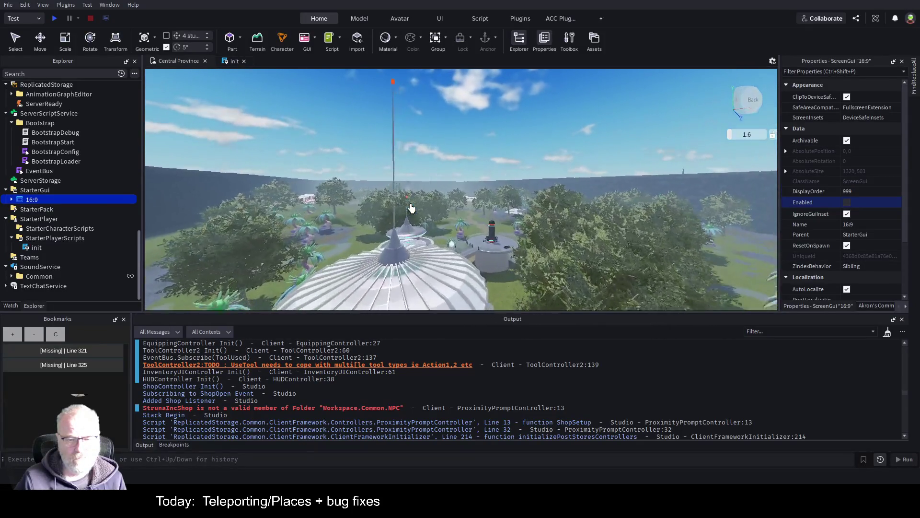
pyautogui.press('w')
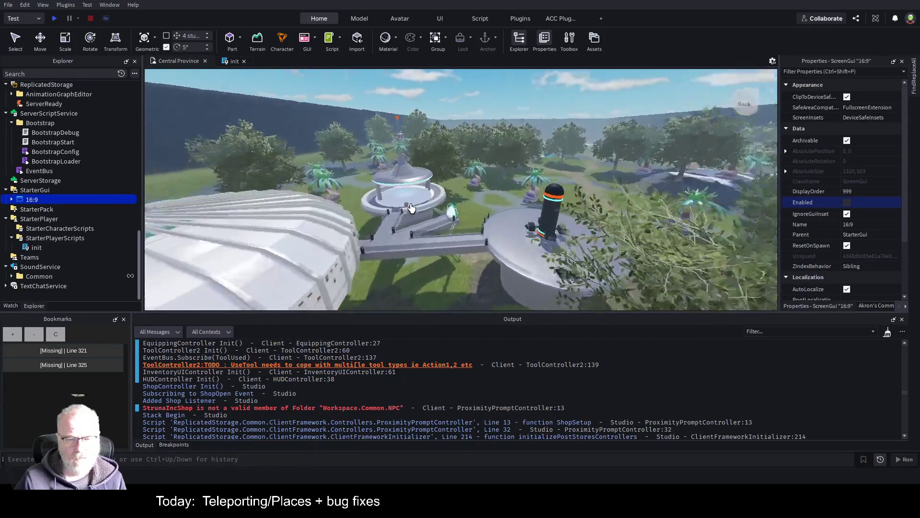
pyautogui.press('w')
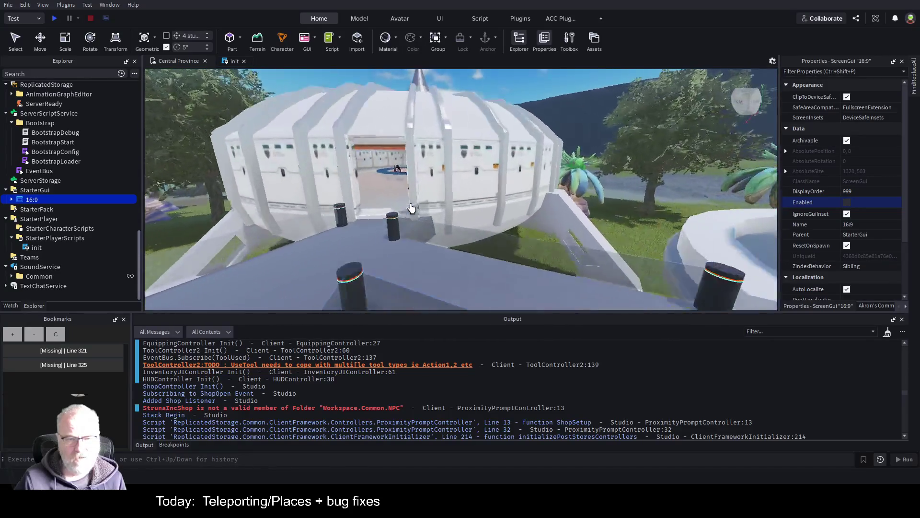
pyautogui.press('w')
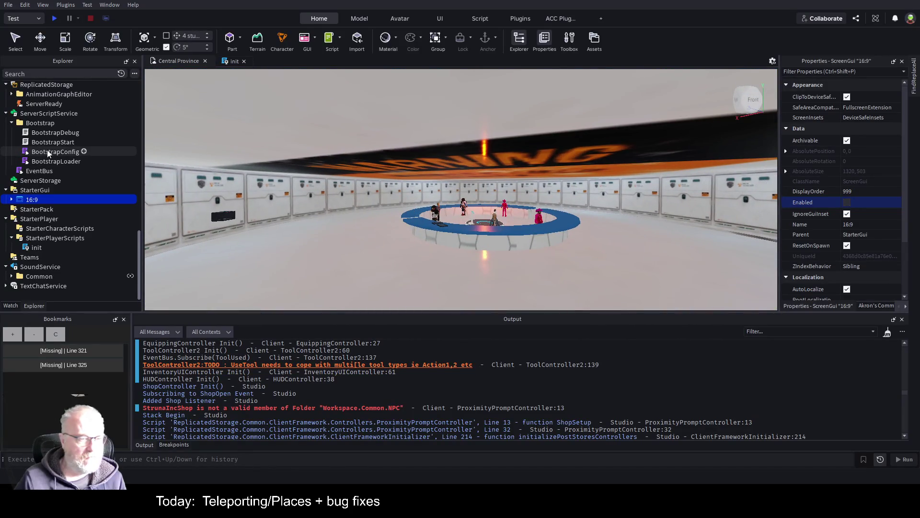
pyautogui.scroll(10, 70, 171)
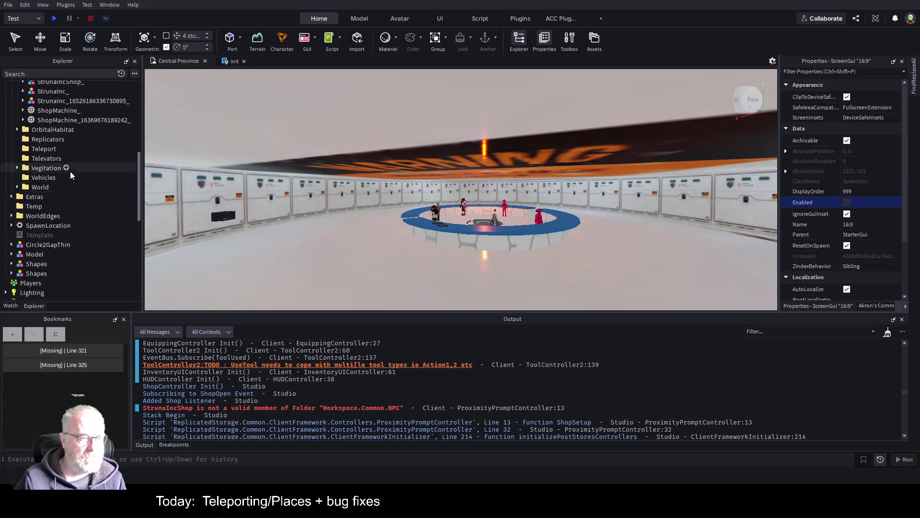
# Move the StrunaIncShop and StrunaIncShop_ NPC models into the StrunaIncShop folder
pyautogui.scroll(4, 66, 169)
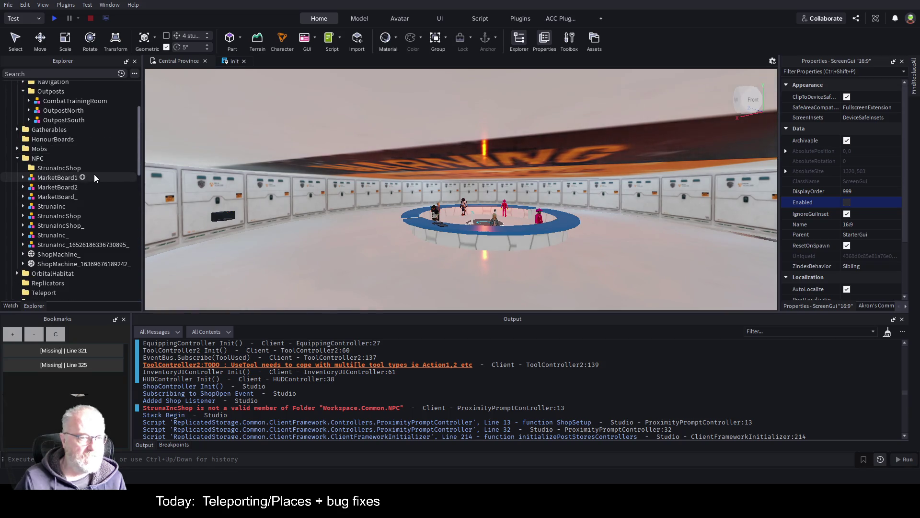
pyautogui.click(58, 208)
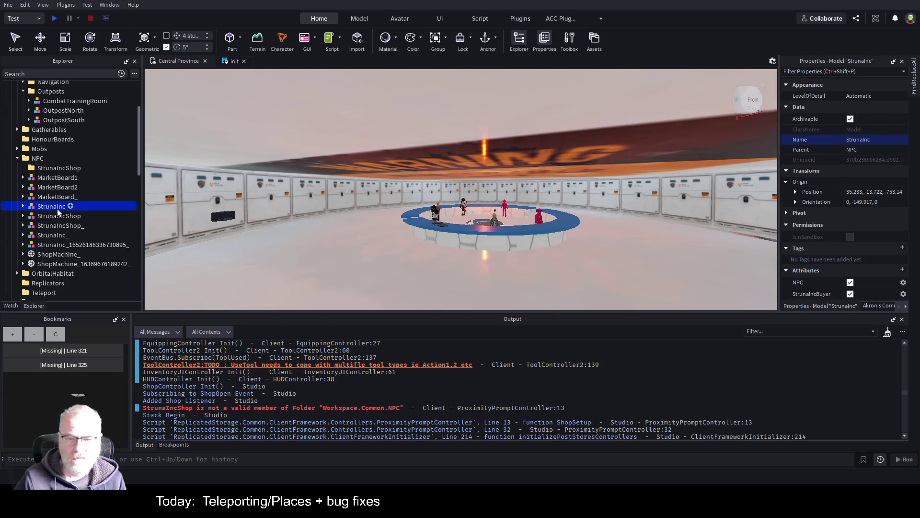
pyautogui.press('f')
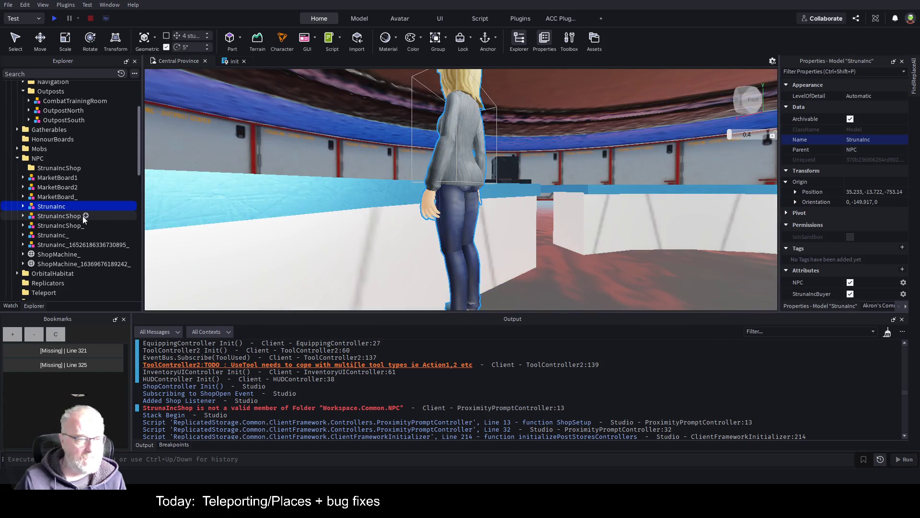
pyautogui.click(71, 216)
pyautogui.press('f')
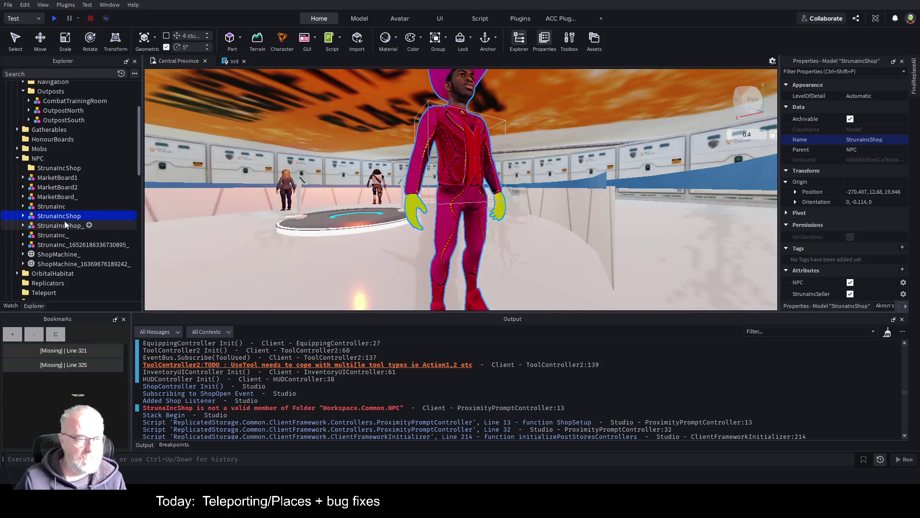
pyautogui.moveTo(61, 214)
pyautogui.mouseDown()
pyautogui.moveTo(72, 189)
pyautogui.moveTo(65, 167)
pyautogui.mouseUp()
pyautogui.click(68, 225)
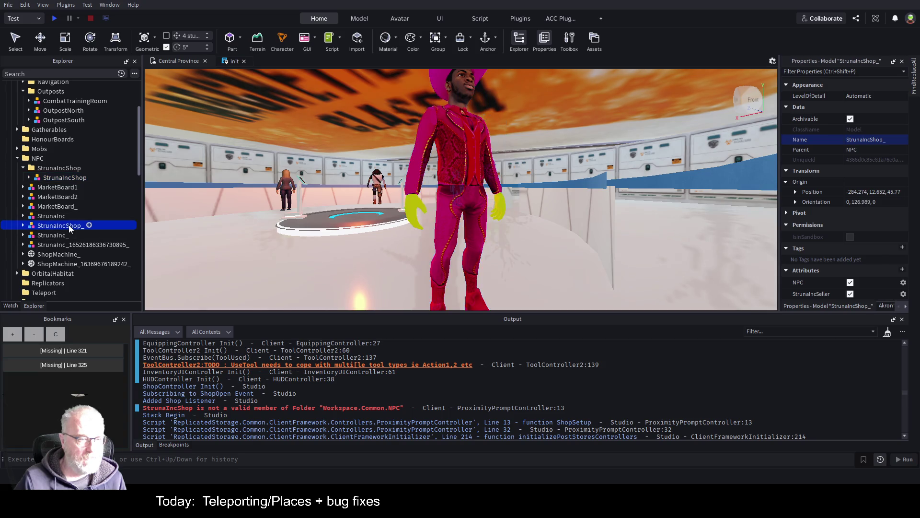
pyautogui.press('f')
pyautogui.moveTo(68, 226)
pyautogui.mouseDown()
pyautogui.moveTo(90, 223)
pyautogui.moveTo(71, 166)
pyautogui.mouseUp()
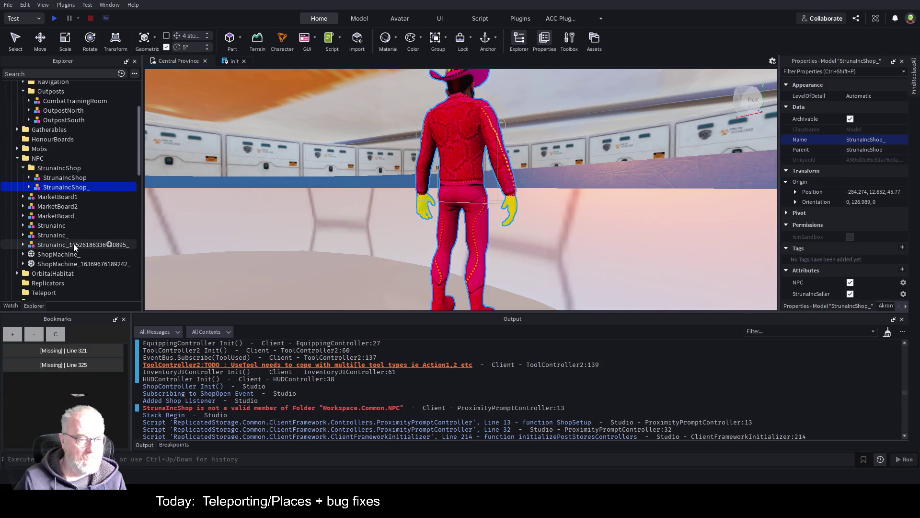
pyautogui.click(74, 243)
pyautogui.press('f')
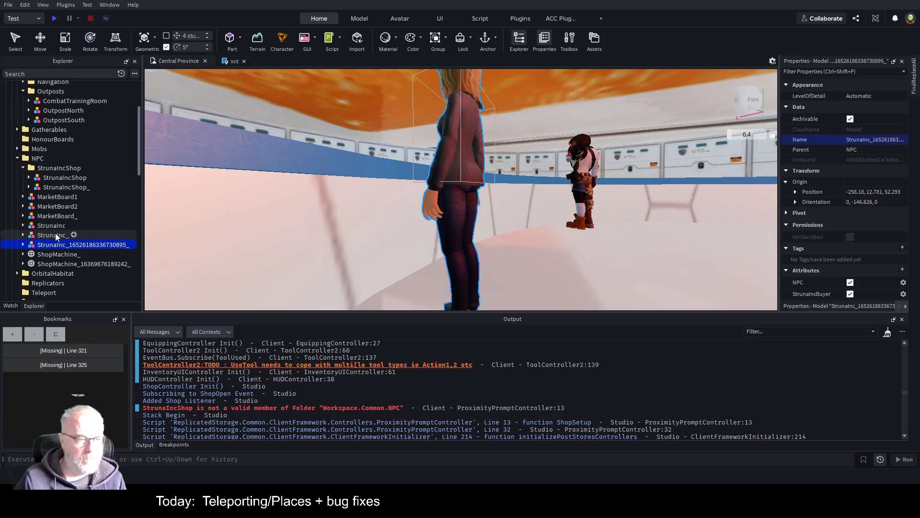
pyautogui.click(56, 233)
pyautogui.press('f')
pyautogui.click(55, 226)
pyautogui.press('f')
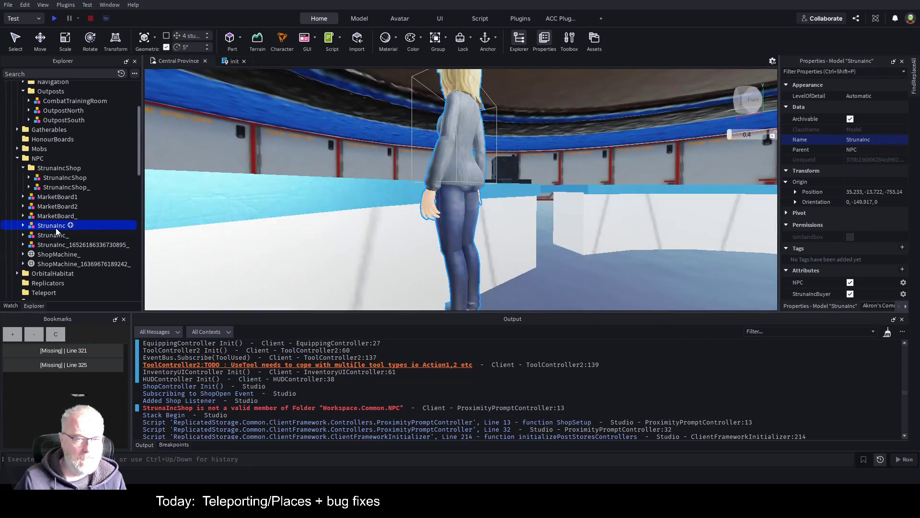
pyautogui.click(62, 255)
pyautogui.press('f')
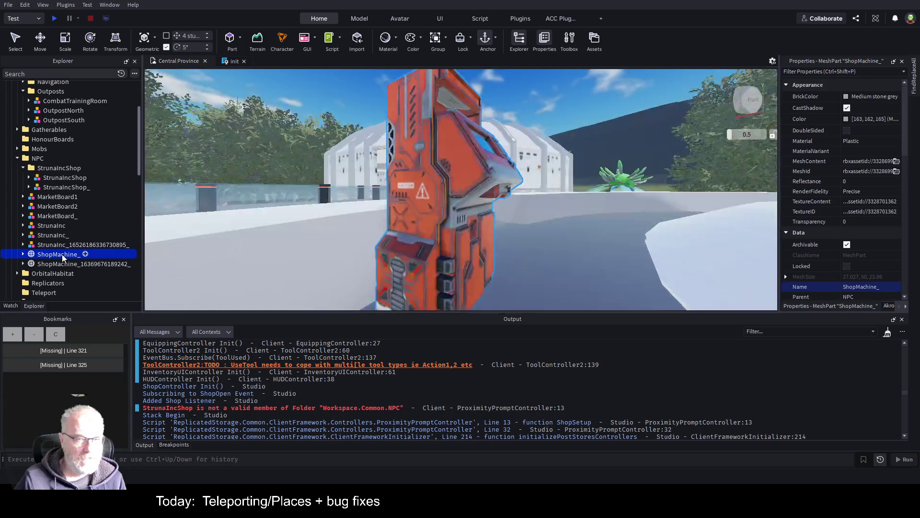
pyautogui.click(60, 267)
pyautogui.press('f')
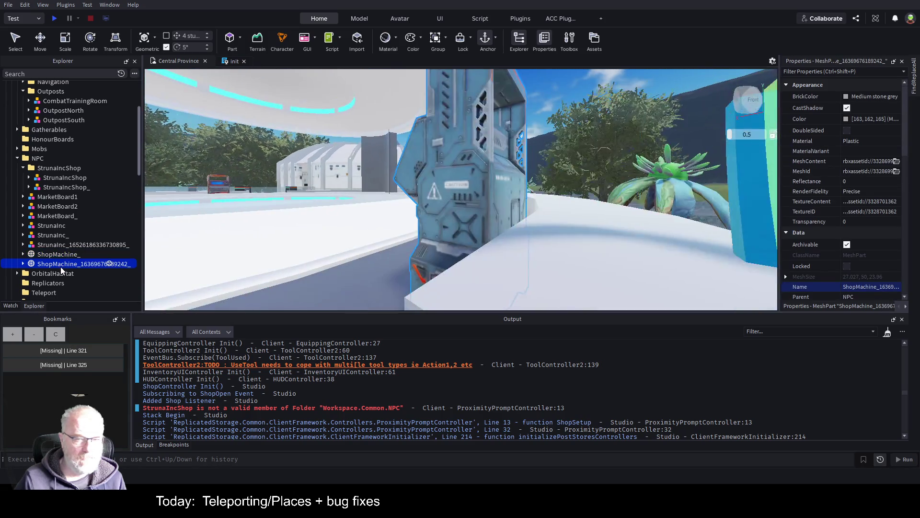
pyautogui.moveTo(62, 265); pyautogui.dragTo(64, 167)
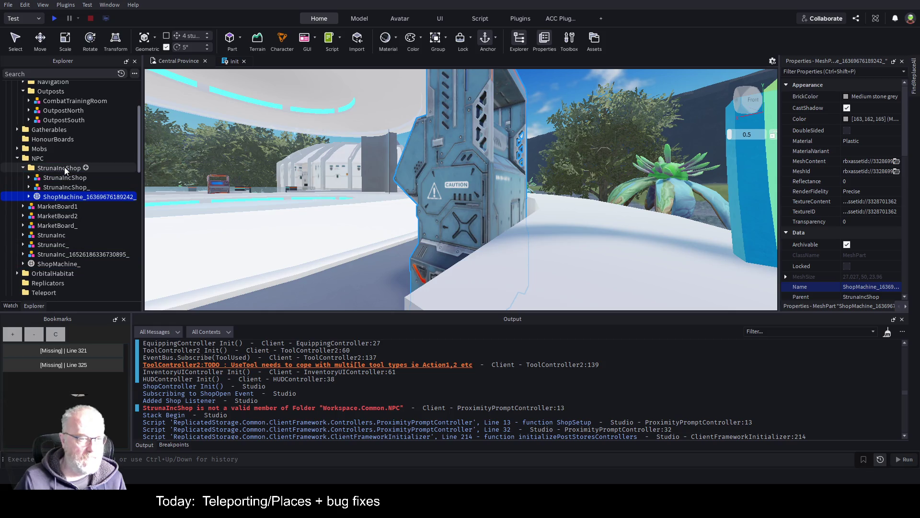
pyautogui.click(68, 254)
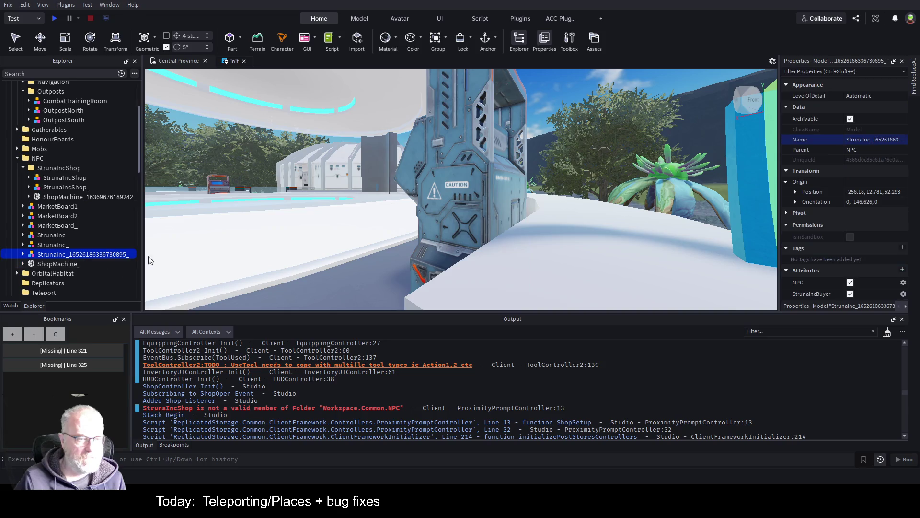
pyautogui.press('F2')
pyautogui.press('End')
pyautogui.press('BackSpace')
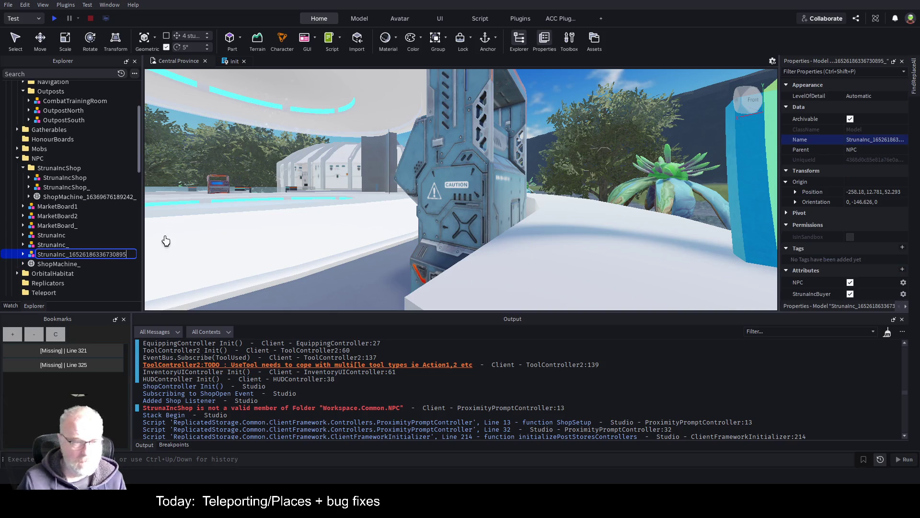
pyautogui.press('BackSpace')
pyautogui.press('BackSpace')
pyautogui.press('BackSpace')
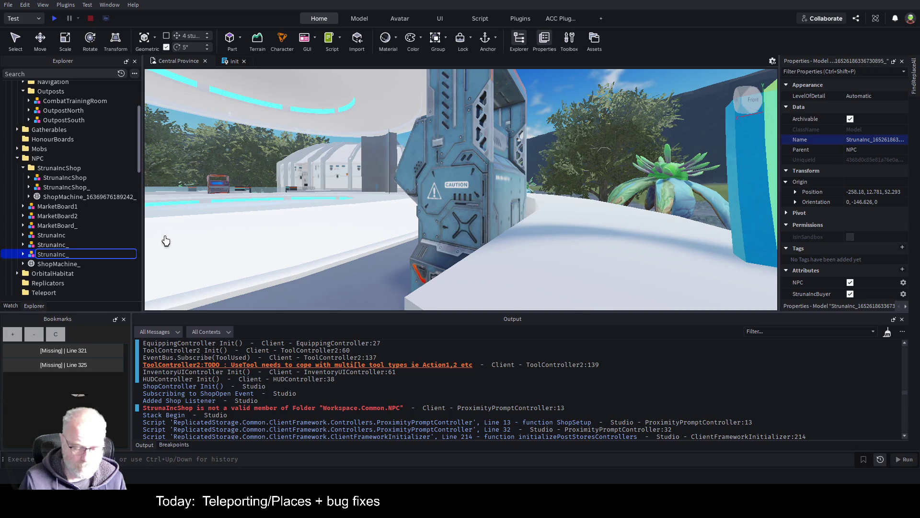
pyautogui.write('Buyer')
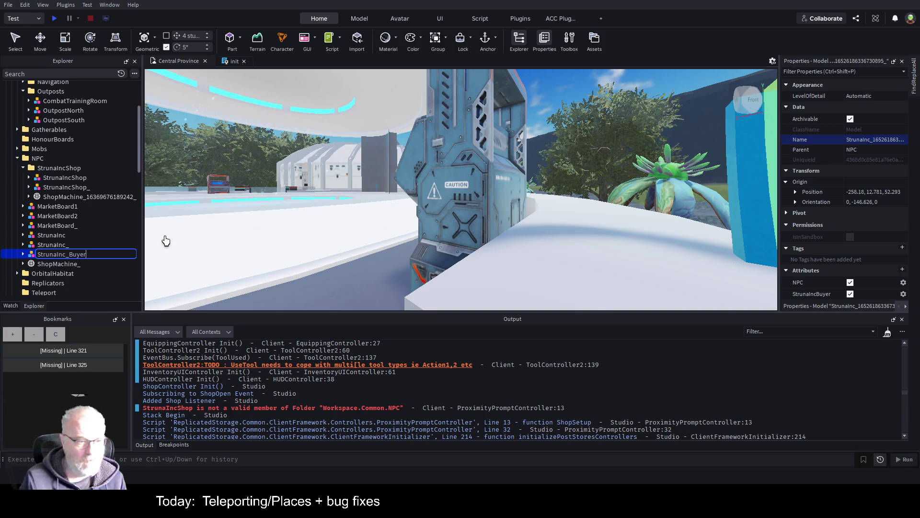
pyautogui.press('Return')
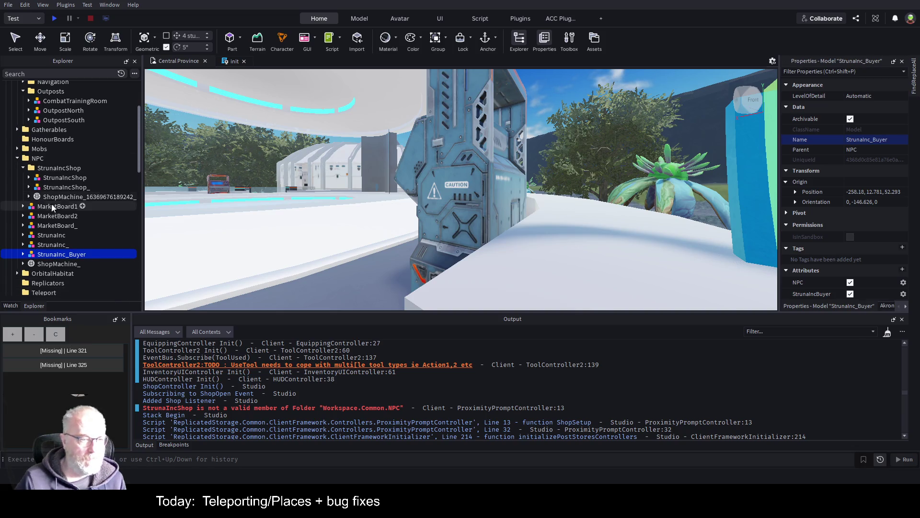
# Rename the StrunaInc NPC to StrunaIncBuyer
pyautogui.click(58, 205)
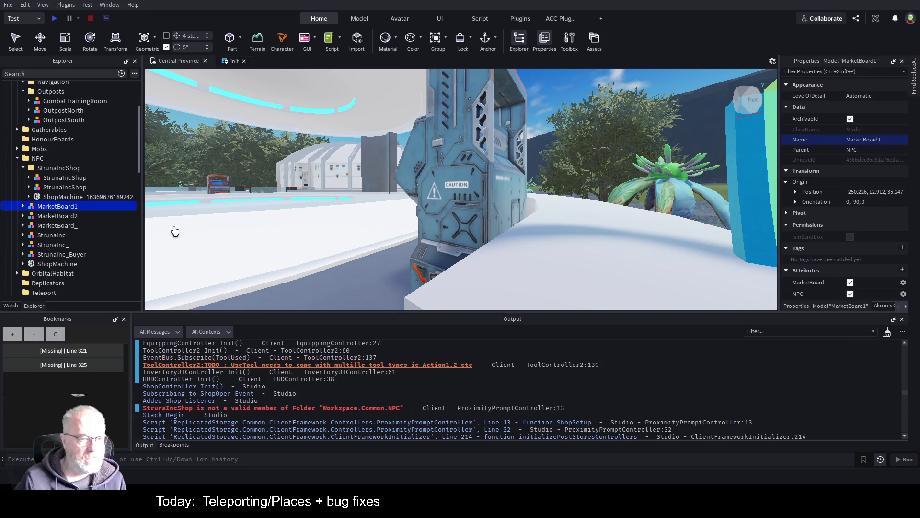
pyautogui.click(62, 235)
pyautogui.press('f')
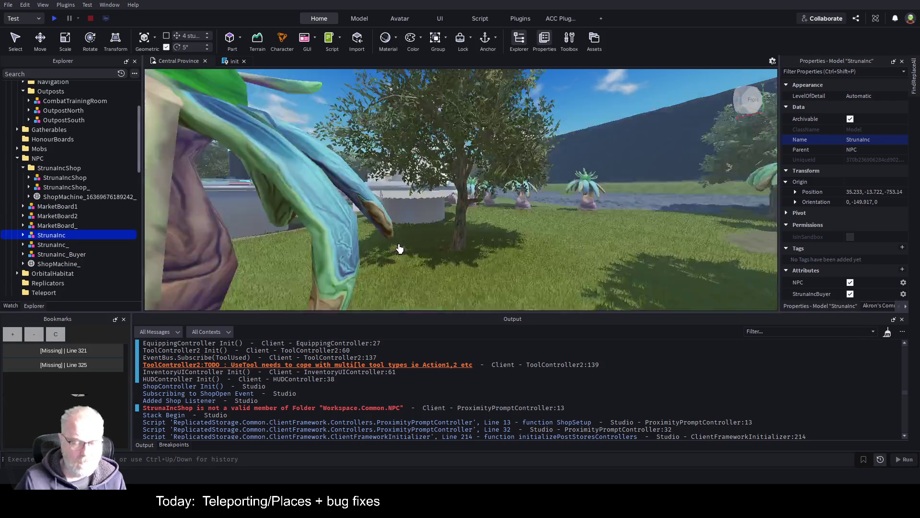
pyautogui.click(63, 235)
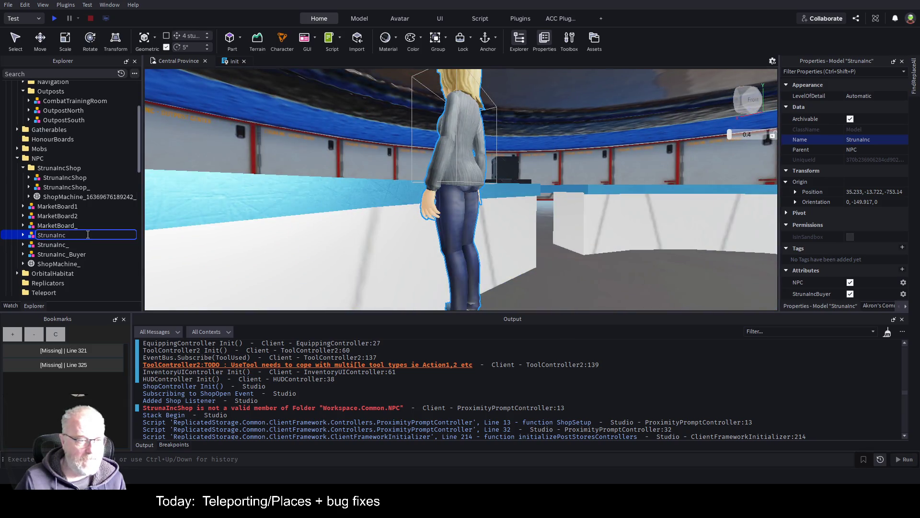
pyautogui.write('Buyer')
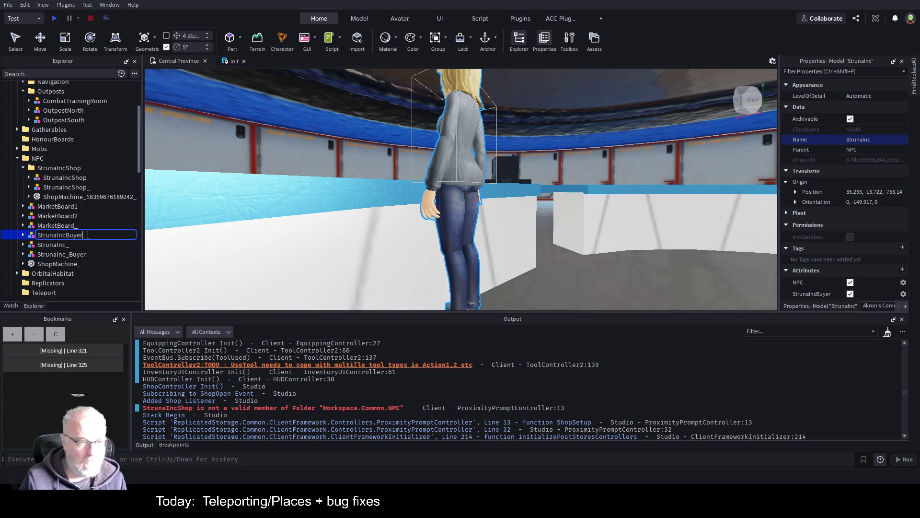
pyautogui.press('Return')
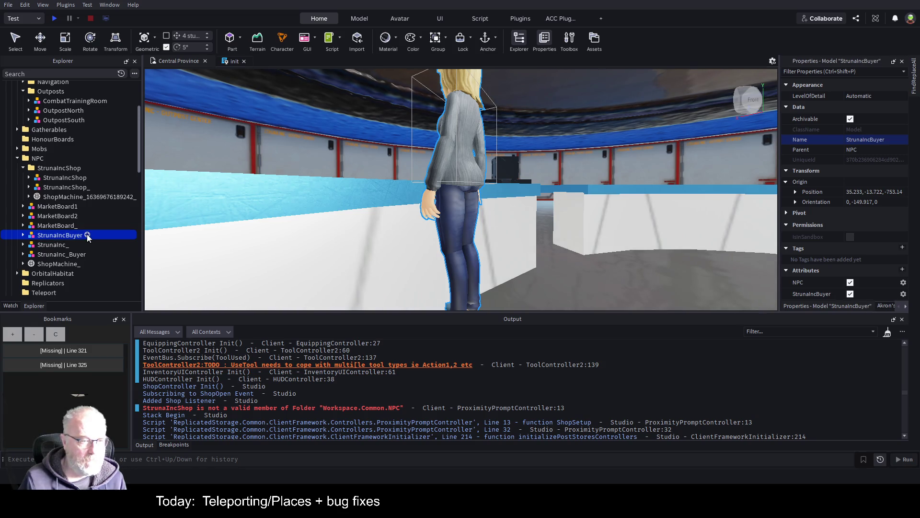
# Rename StrunaInc_Buyer to StrunaIncBuyer002, leaving MarketBoard_ unchanged for now
pyautogui.press('Down')
pyautogui.press('Down')
pyautogui.press('F2')
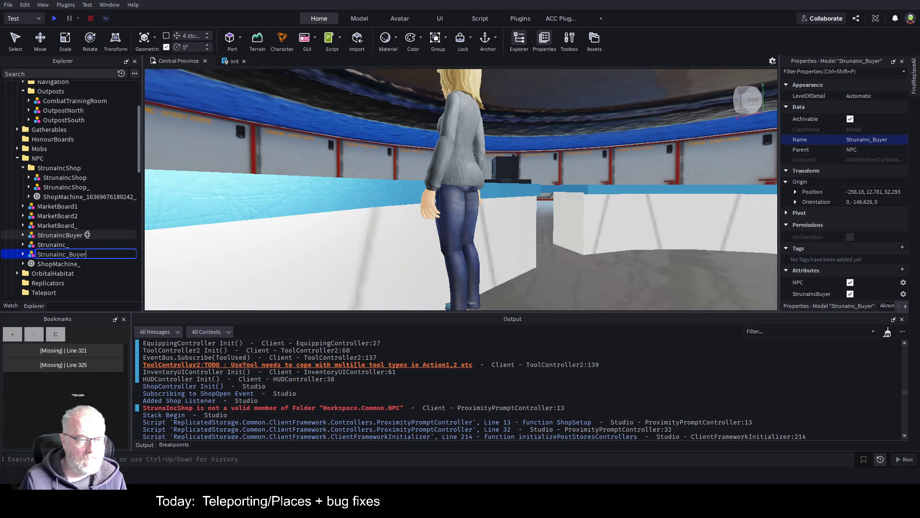
pyautogui.press('Delete')
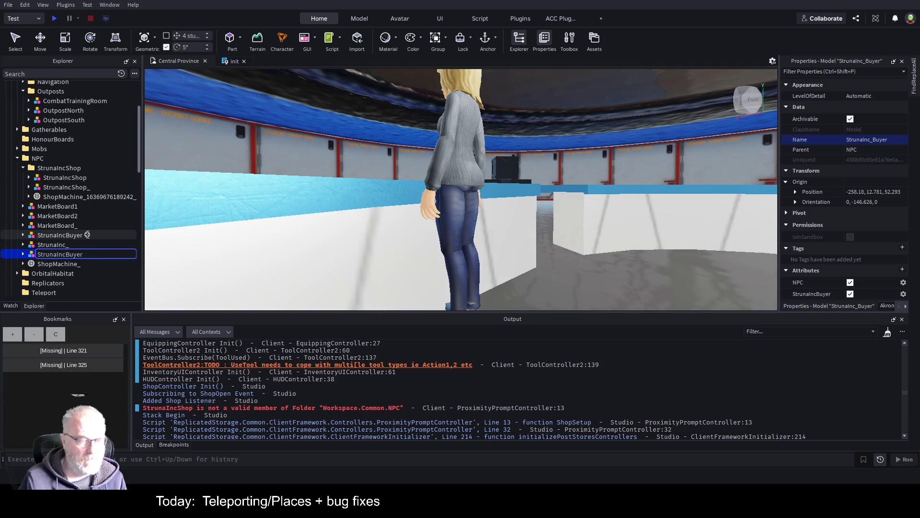
pyautogui.write('02')
pyautogui.press('Return')
pyautogui.press('Up')
pyautogui.press('Up')
pyautogui.press('Up')
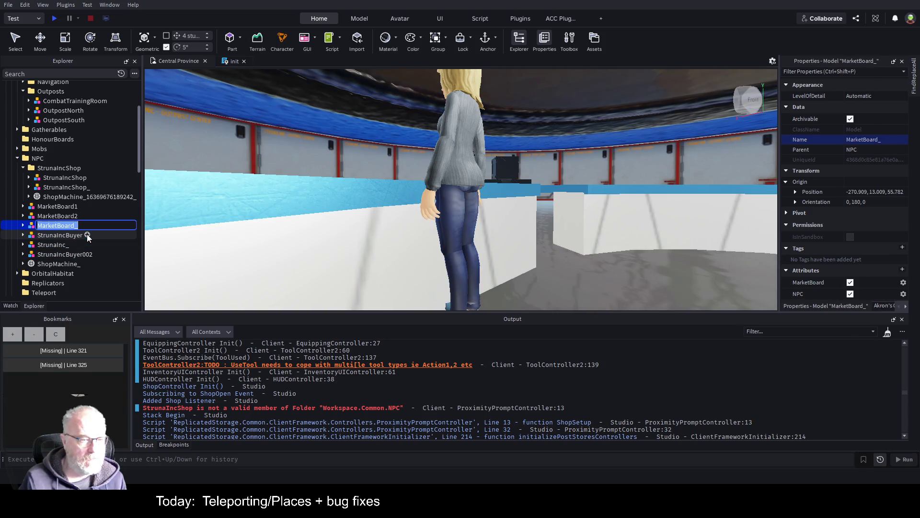
pyautogui.press('F2')
pyautogui.press('Escape')
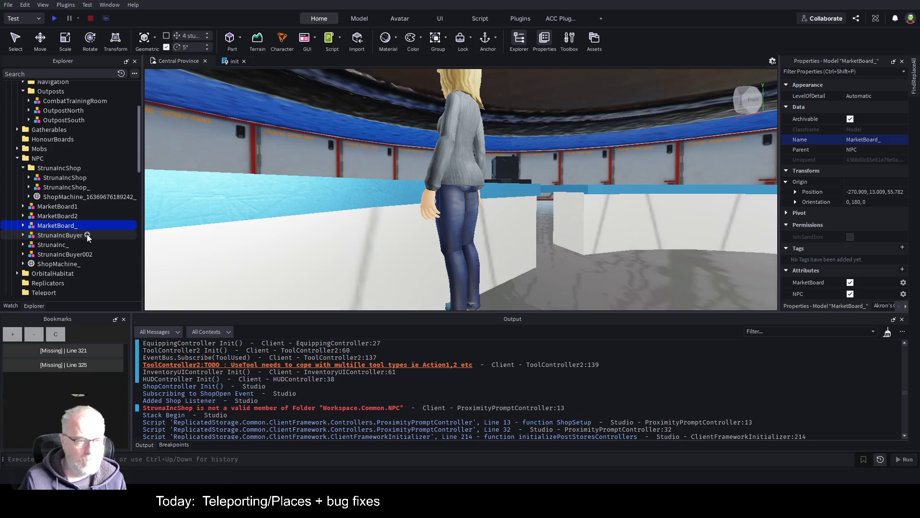
# After framing MarketBoard1 and MarketBoard2, rename MarketBoard_ to MarketBoard3
pyautogui.press('Up')
pyautogui.press('Up')
pyautogui.press('f')
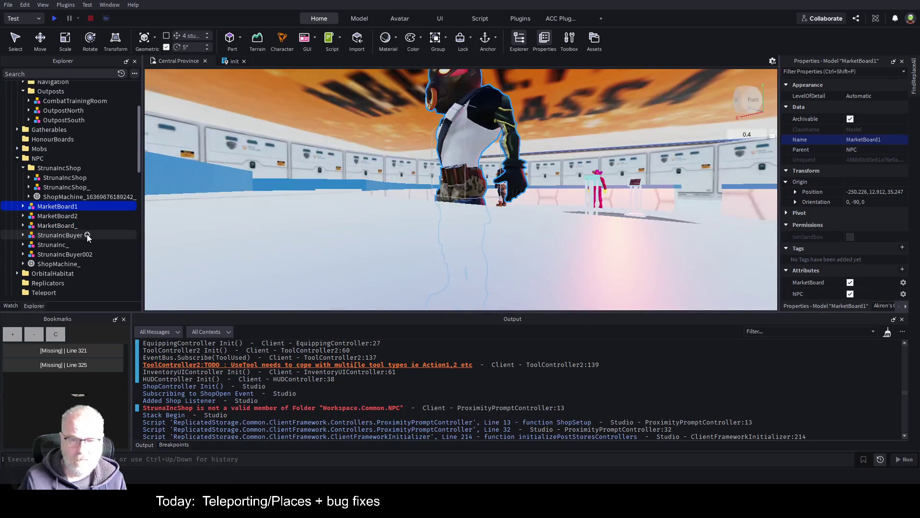
pyautogui.click(74, 217)
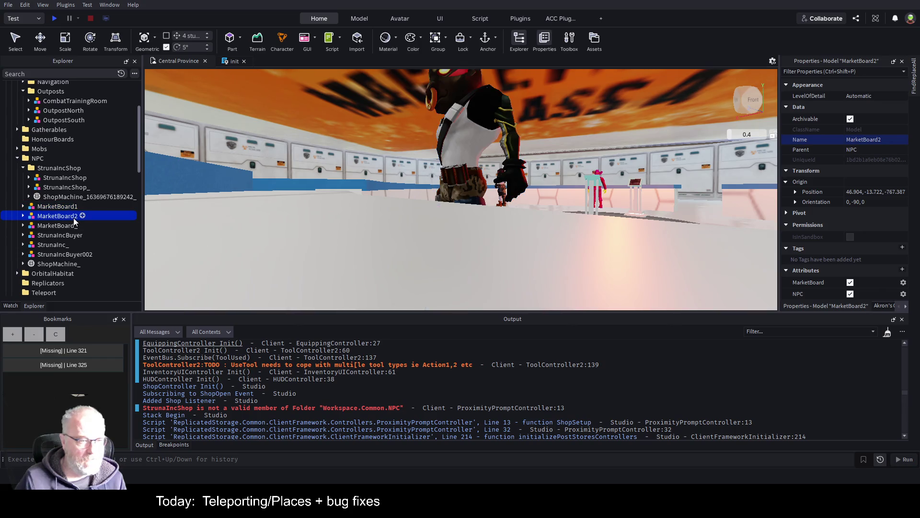
pyautogui.press('f')
pyautogui.click(73, 225)
pyautogui.press('f')
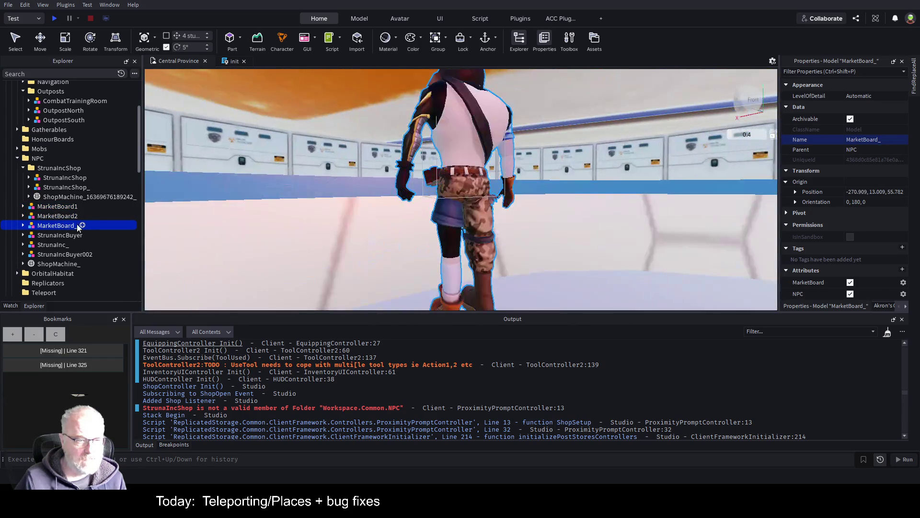
pyautogui.click(66, 226)
pyautogui.click(91, 225)
pyautogui.press('BackSpace')
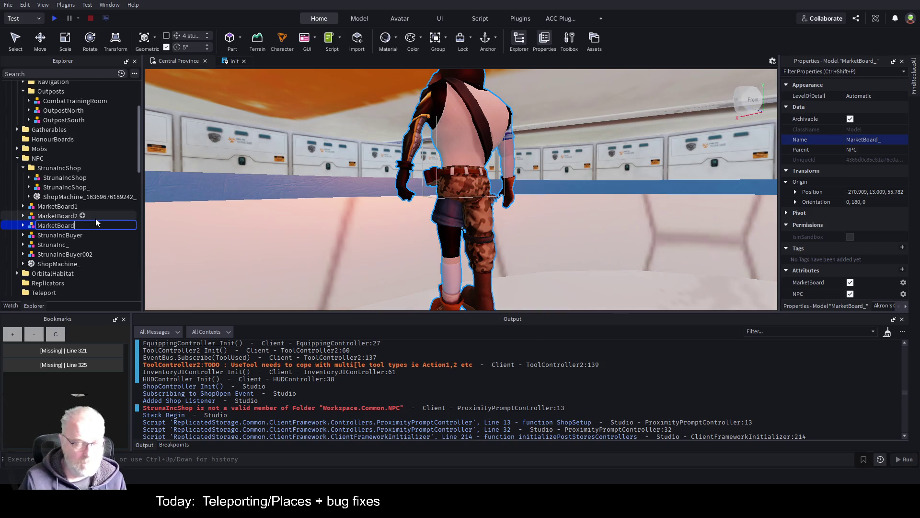
pyautogui.write('3')
pyautogui.press('Return')
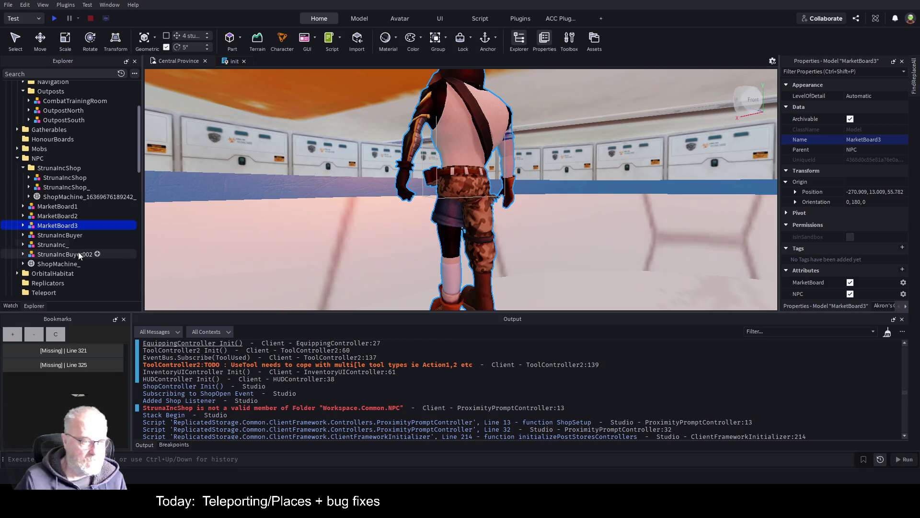
# Rename the ShopMachine_ object in the NPC folder to BuyerMachine
pyautogui.click(73, 263)
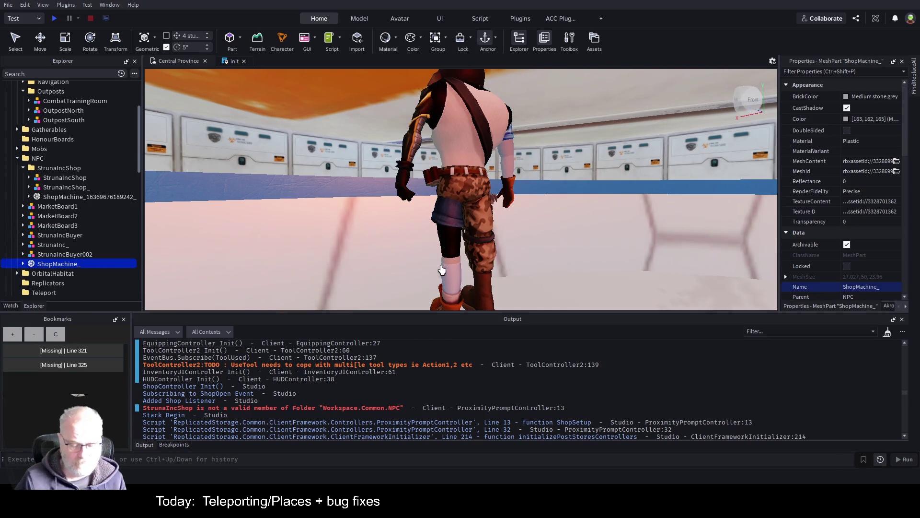
pyautogui.press('f')
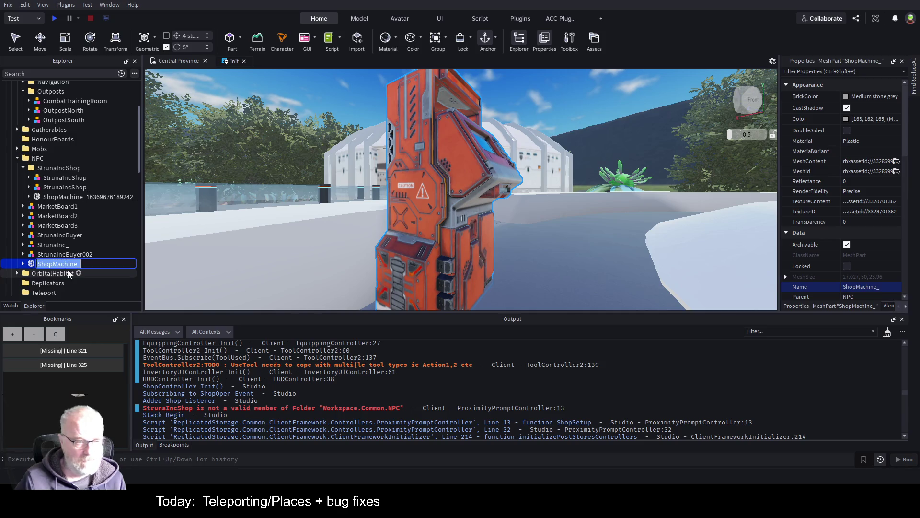
pyautogui.doubleClick(67, 266)
pyautogui.press('BackSpace')
pyautogui.press('BackSpace')
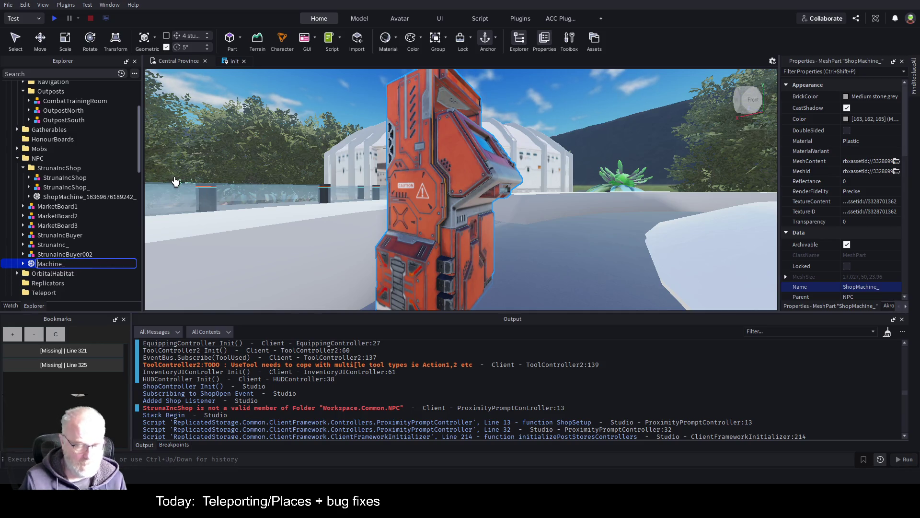
pyautogui.write('Buyer')
pyautogui.press('BackSpace')
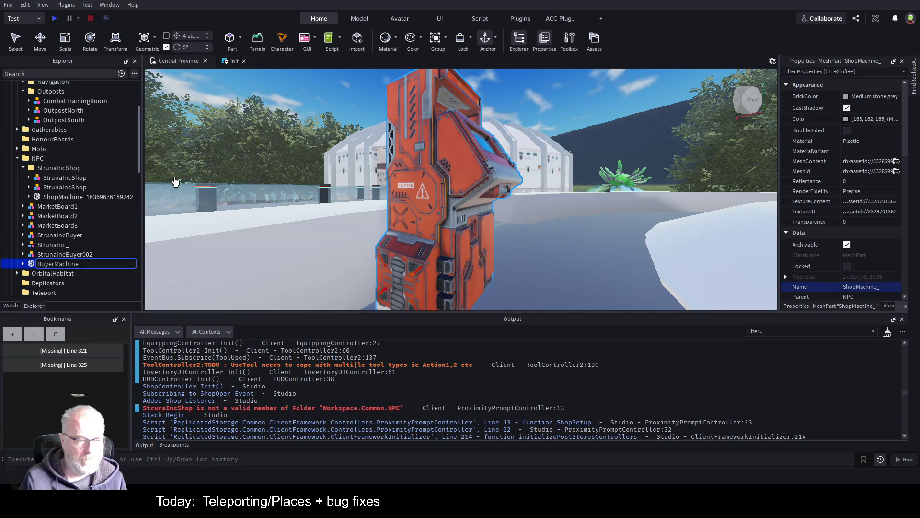
pyautogui.press('Return')
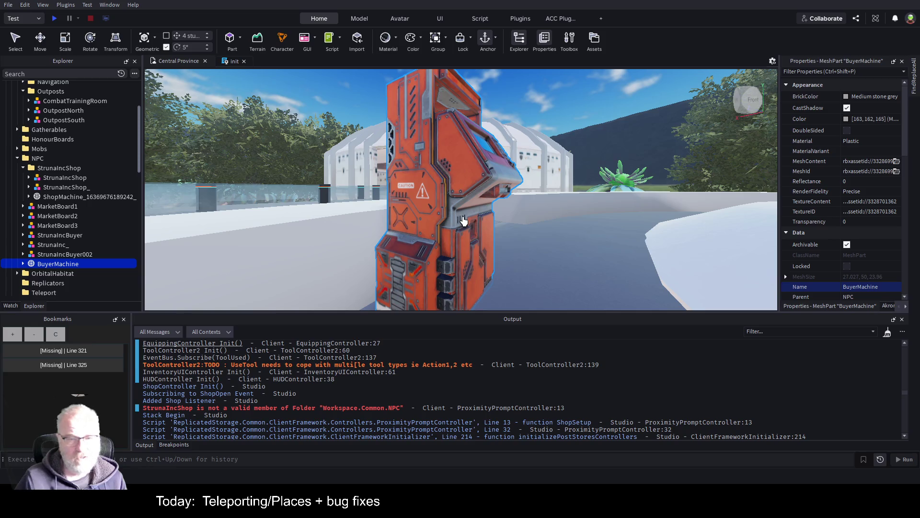
# Zoom out, fly past the pillar toward the teleport portal, and centre the view on BuyerMachine
pyautogui.scroll(-10, 456, 222)
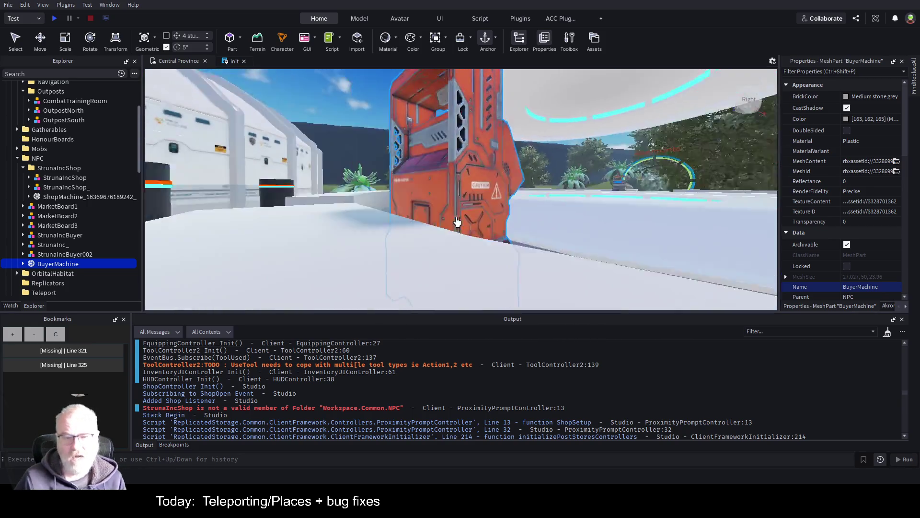
pyautogui.press('w')
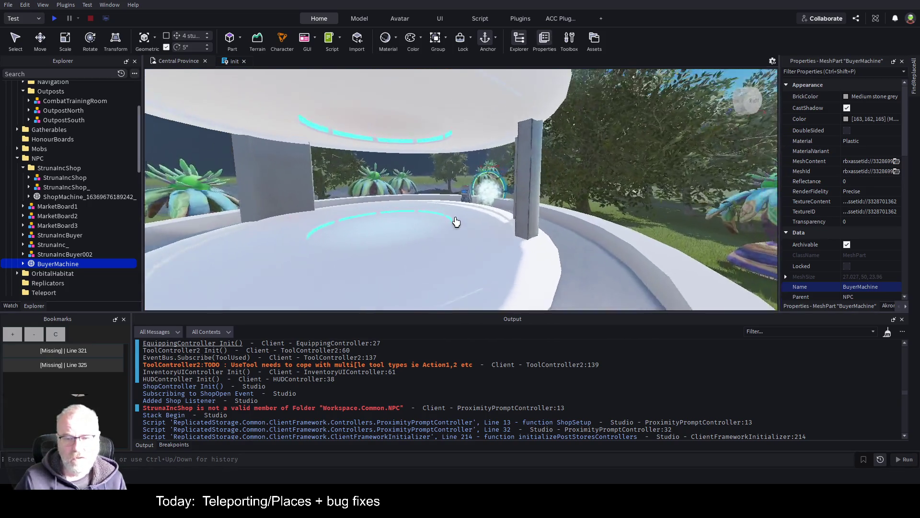
pyautogui.press('w')
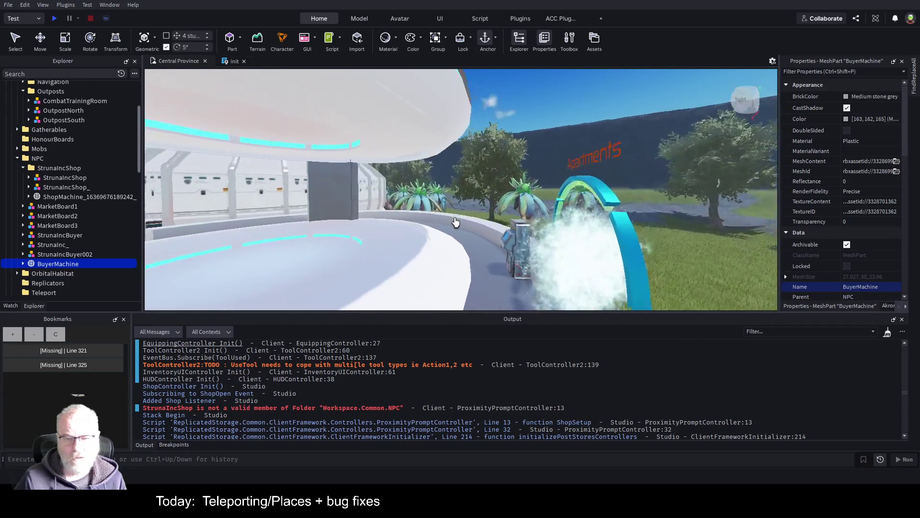
pyautogui.press('f')
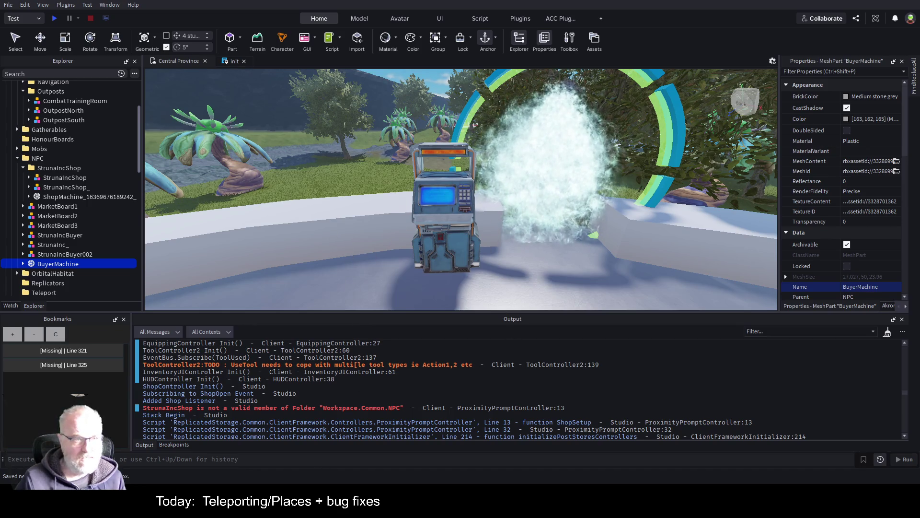
pyautogui.click(54, 21)
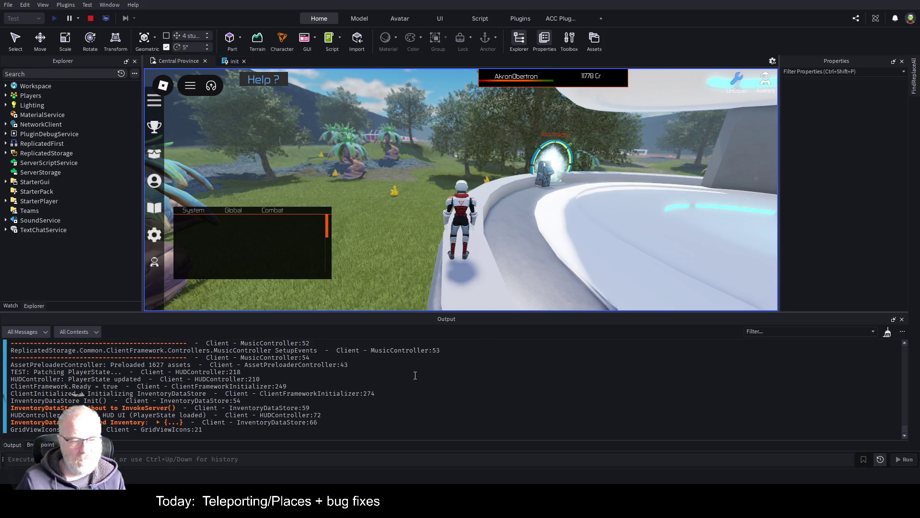
# Run the character along the curved walkway into the NPC hall and open the seller's shop
pyautogui.press('w')
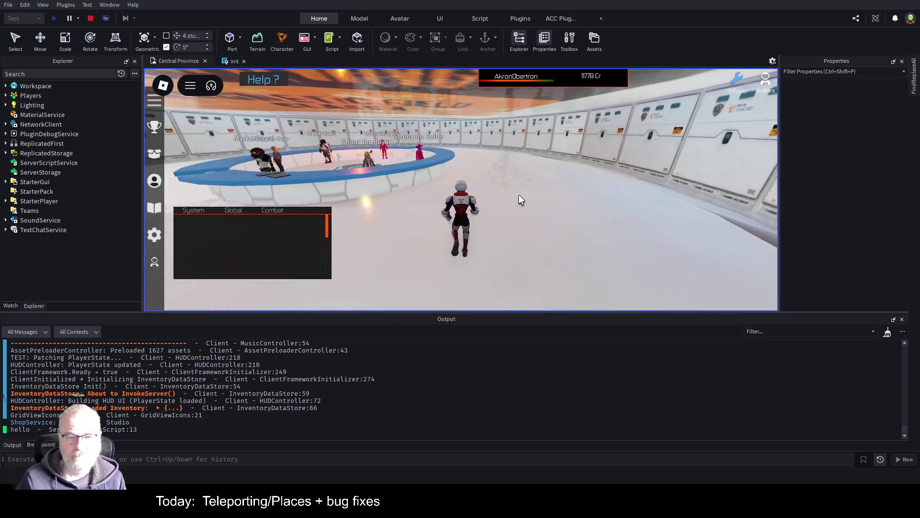
pyautogui.press('e')
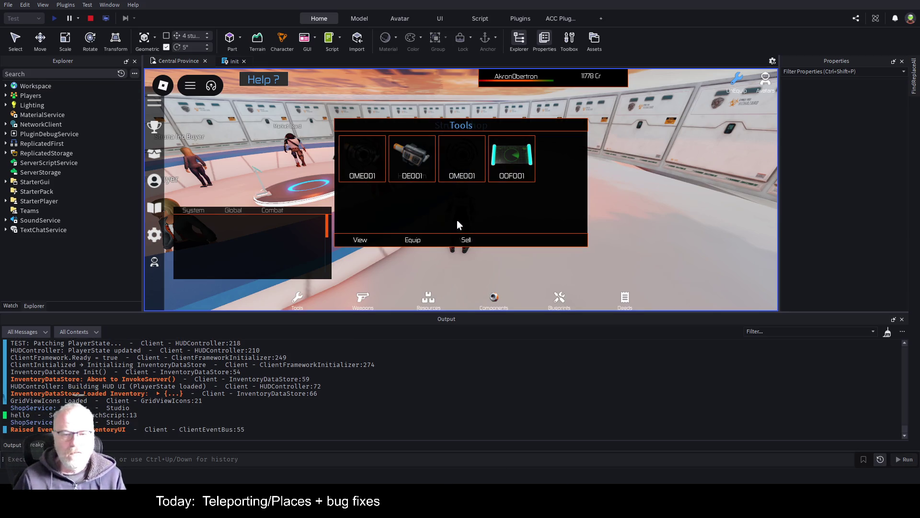
# Close the shop panel, stop the play test, and save the place as StrunaV4_CentralProvince.rbxl
pyautogui.click(346, 241)
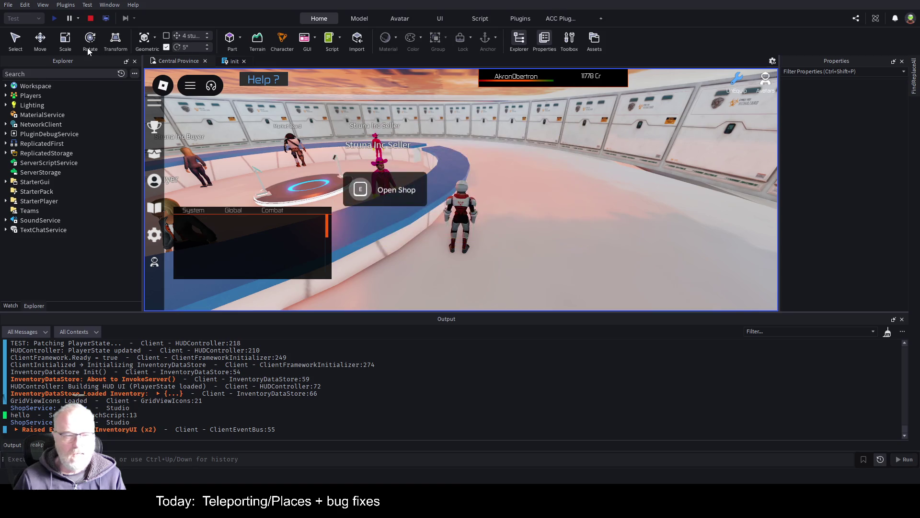
pyautogui.click(91, 20)
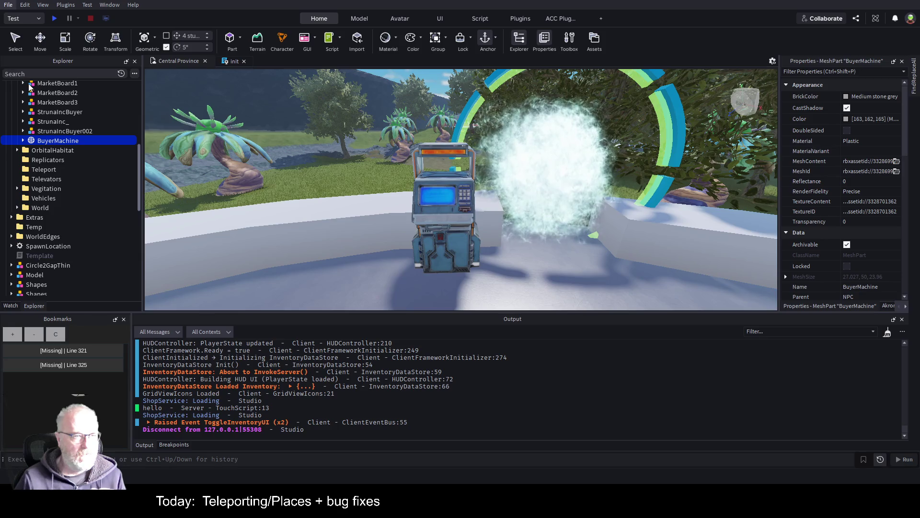
pyautogui.hotkey('ctrl', 's')
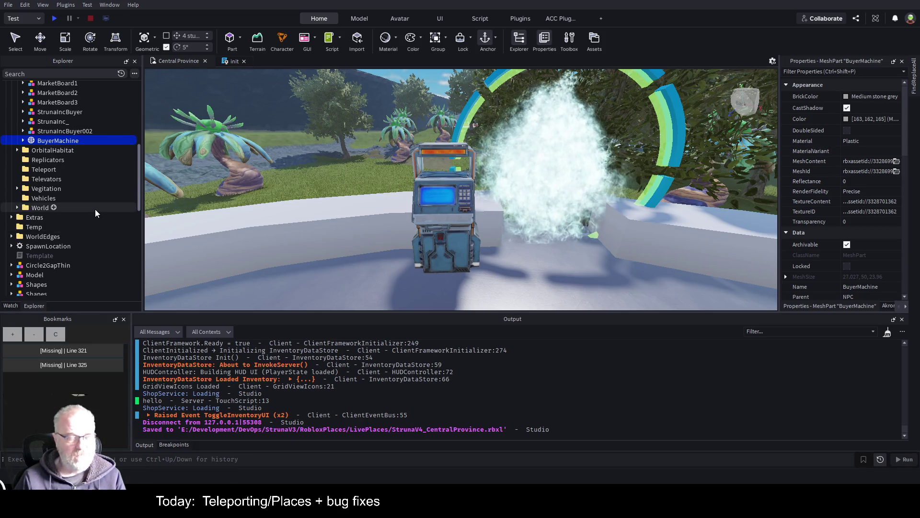
# Collapse the Common folder in Explorer and publish Central Province to Roblox with Alt+P
pyautogui.scroll(6, 94, 210)
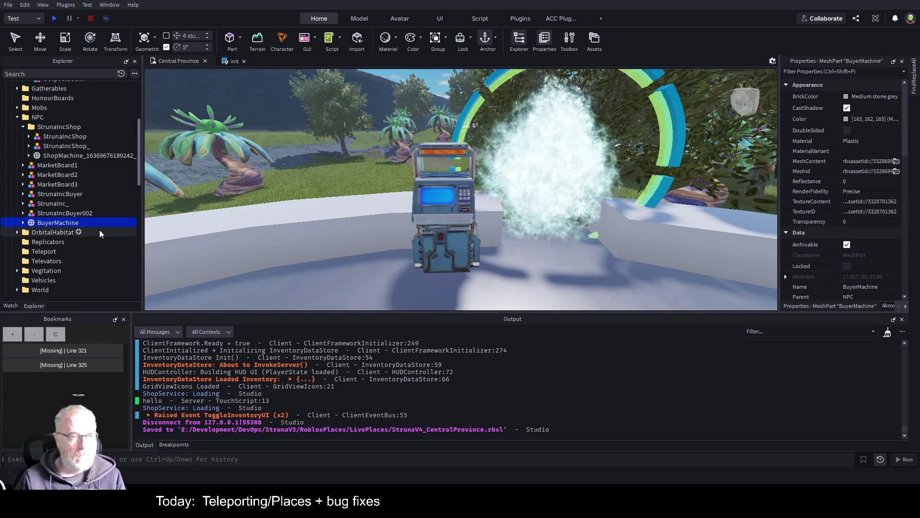
pyautogui.click(11, 114)
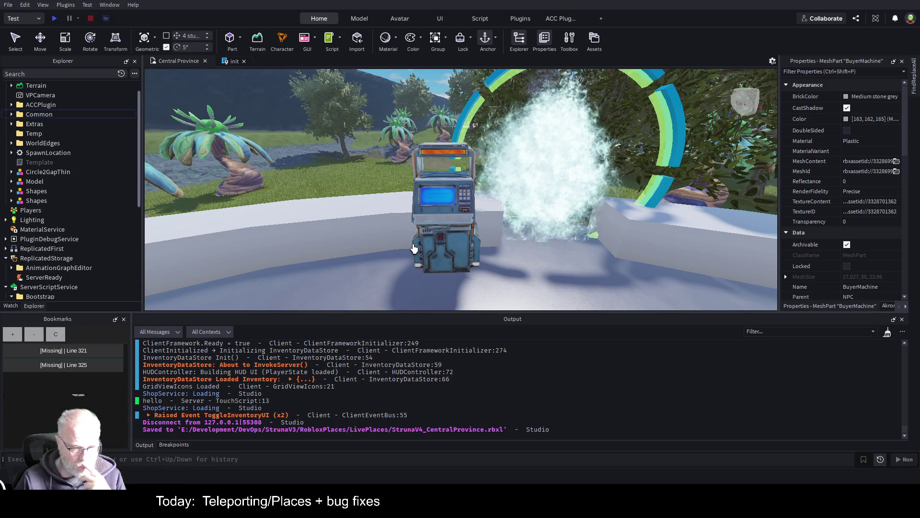
pyautogui.hotkey('alt', 'p')
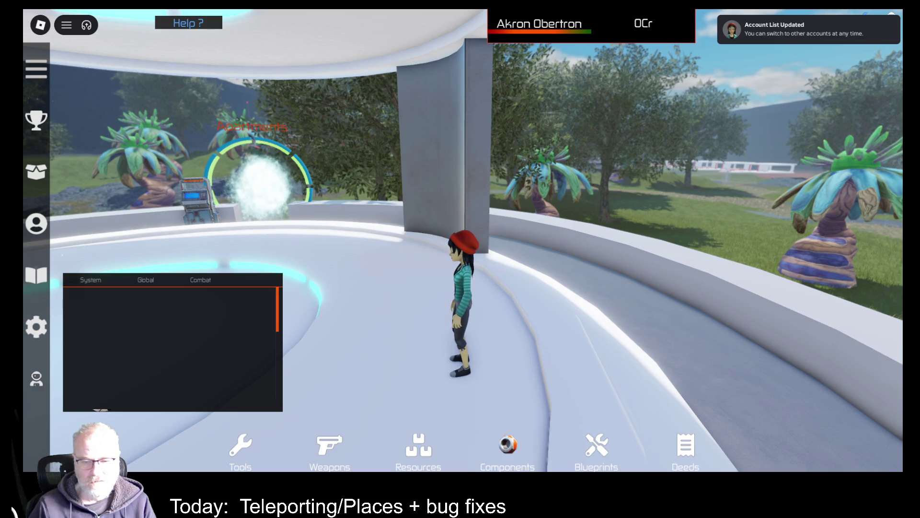
# Browse the Struna Inc Shop's four items, close it, then show the Tools inventory (DE001, OME001, OOF001)
pyautogui.press(',')
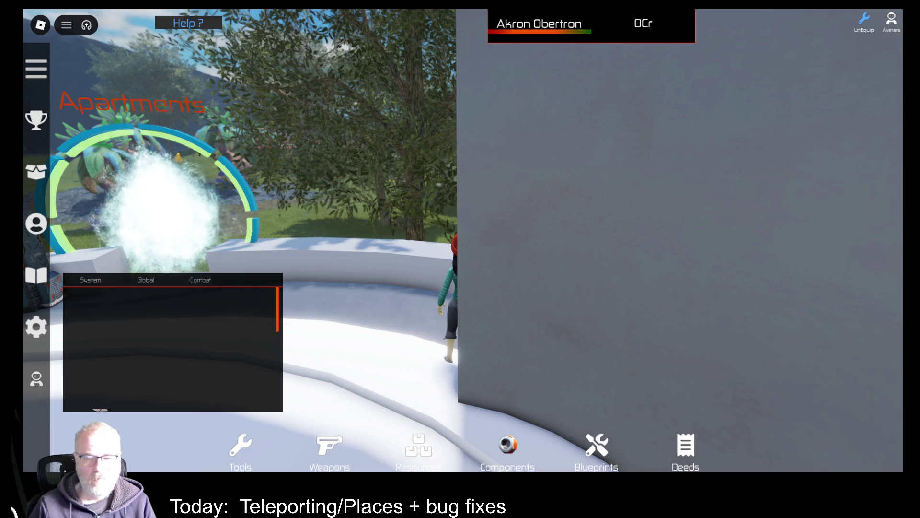
pyautogui.press(',')
pyautogui.press(',')
pyautogui.press(',')
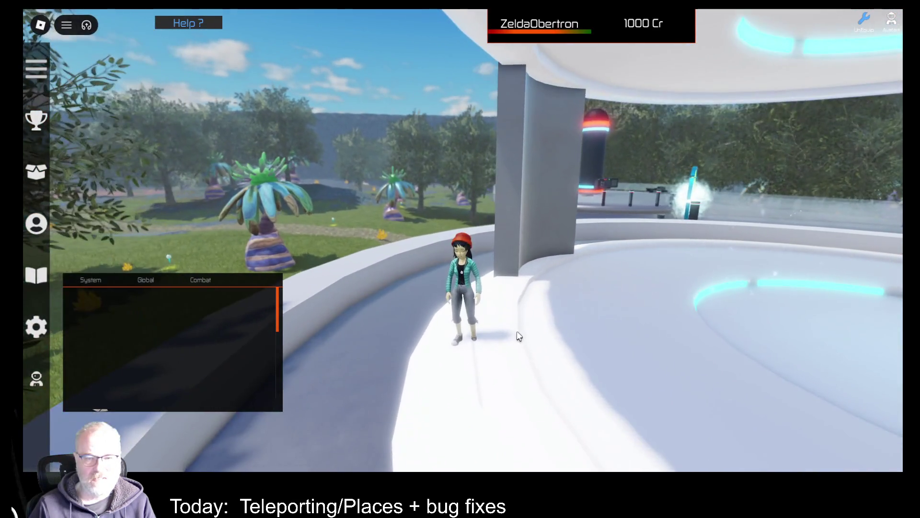
pyautogui.press('w')
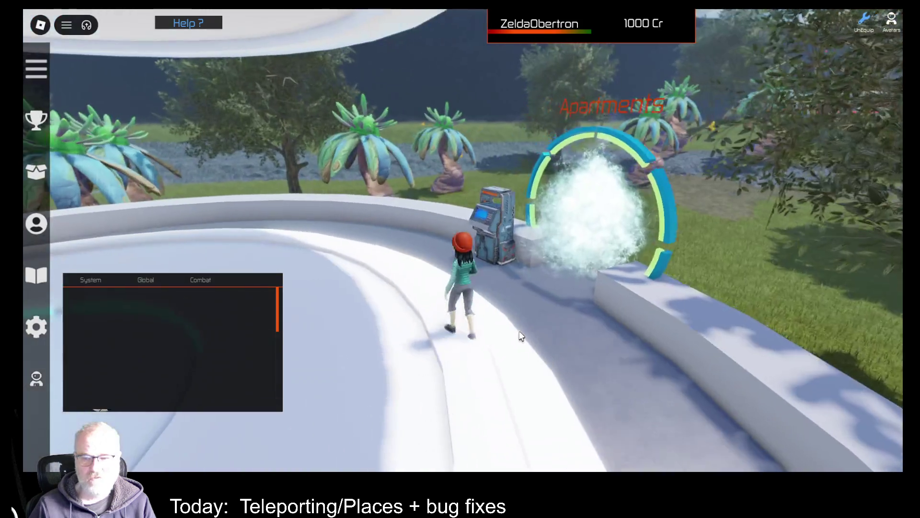
pyautogui.press('e')
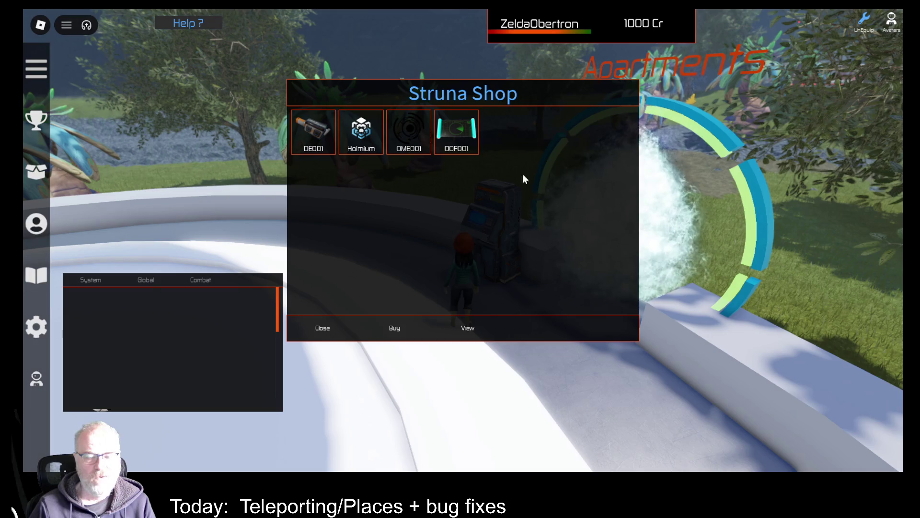
pyautogui.click(320, 328)
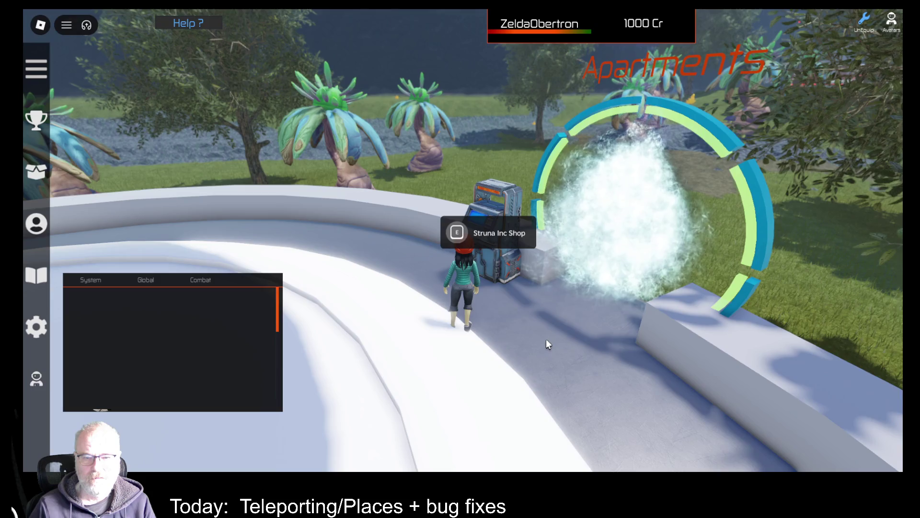
pyautogui.press('a')
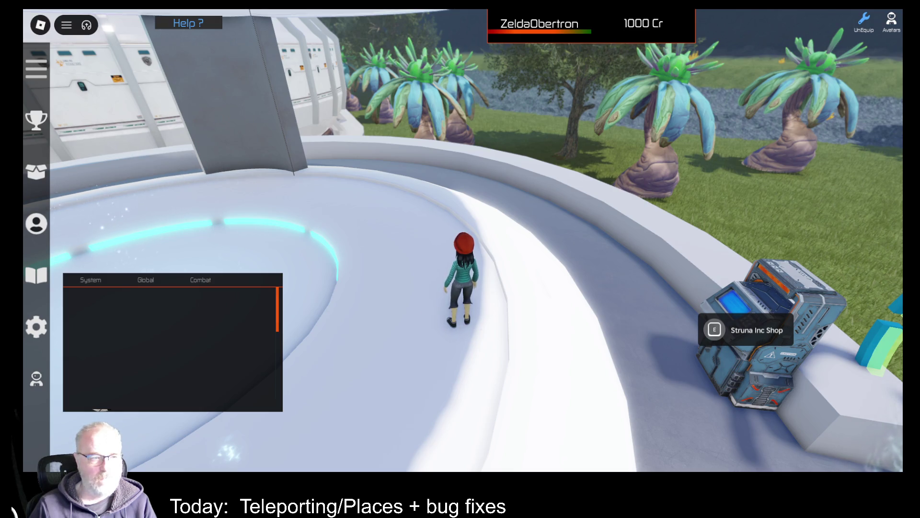
pyautogui.click(38, 175)
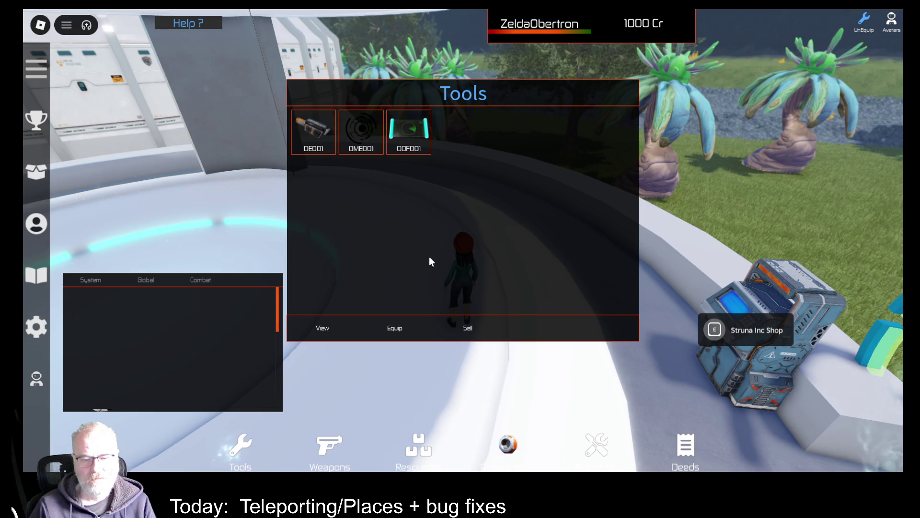
# Close the Tools inventory and run the avatar left across the grass away from the parked buggies
pyautogui.click(38, 175)
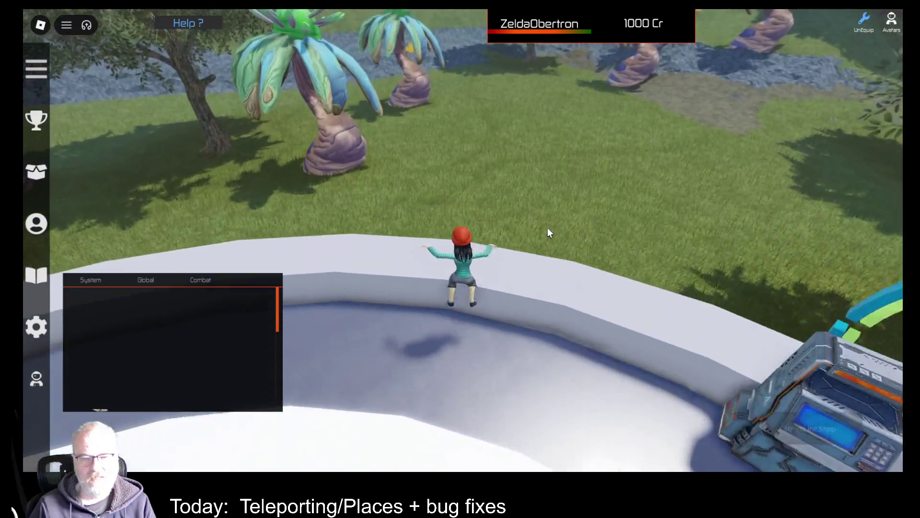
pyautogui.press('w')
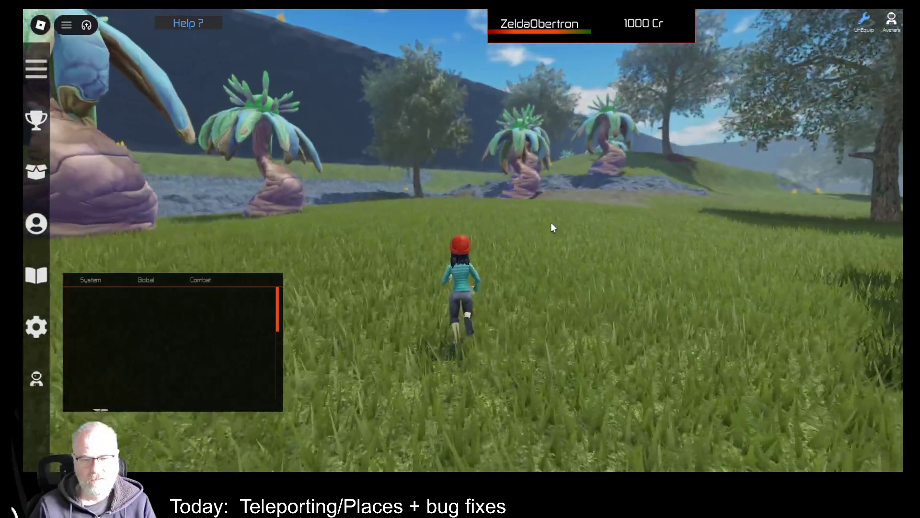
pyautogui.scroll(-3, 552, 228)
pyautogui.press('Left')
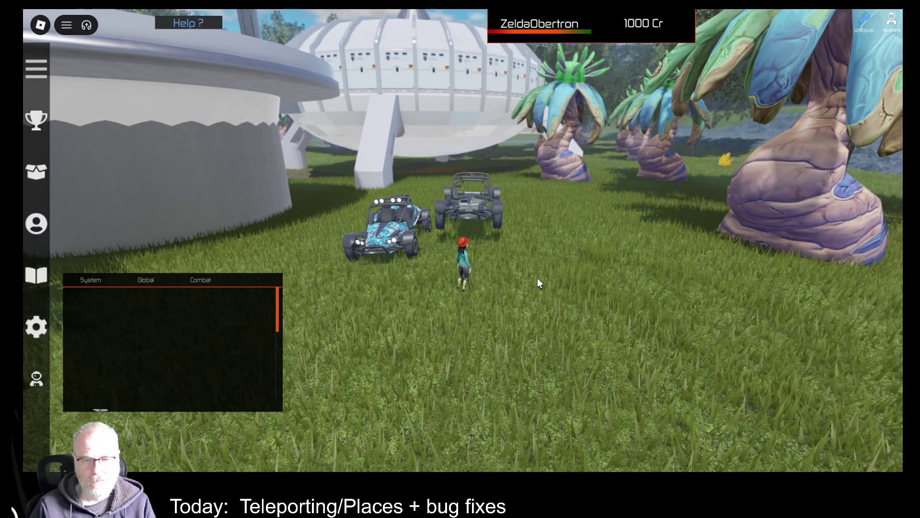
pyautogui.press('w')
pyautogui.press('Left')
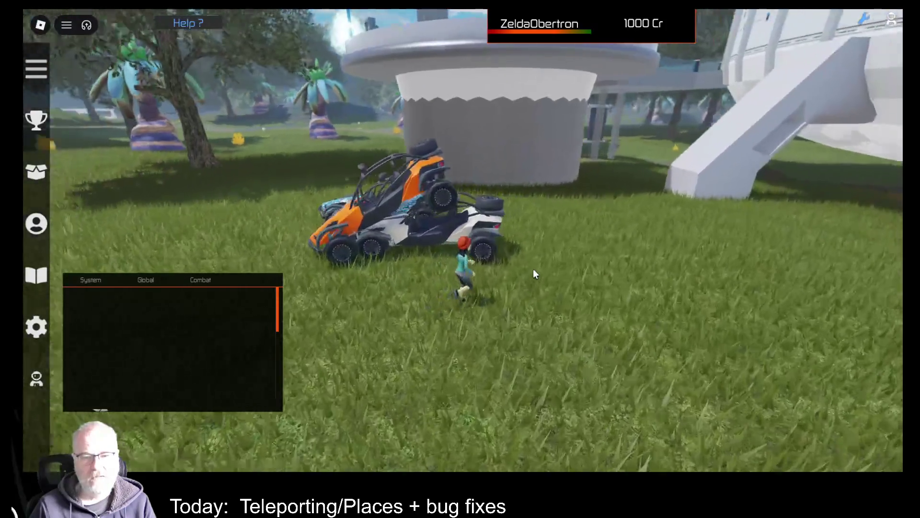
pyautogui.press('Left')
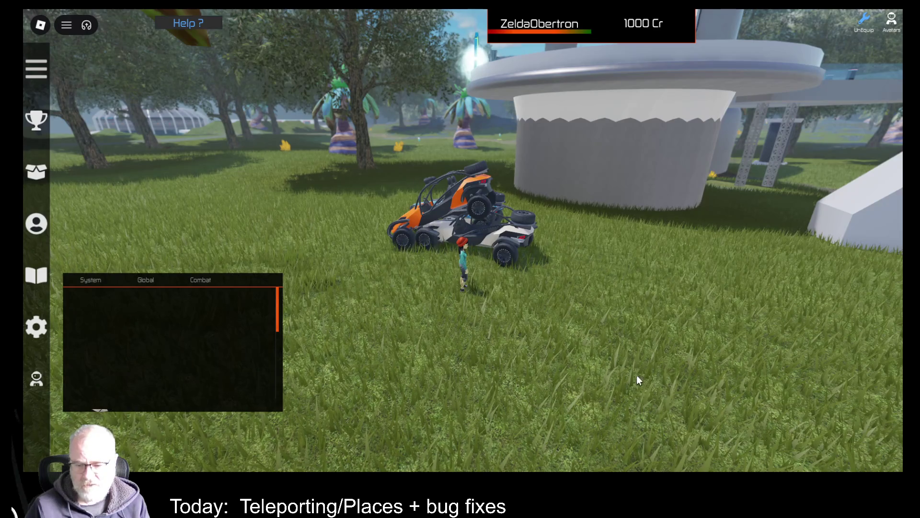
pyautogui.press('Left')
pyautogui.press('a')
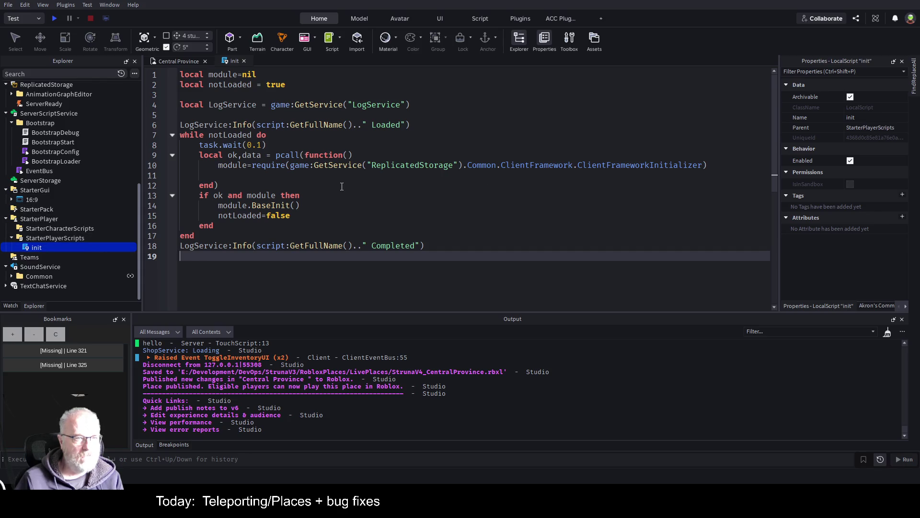
# Look over lines 13 and 9 of the Central Province init LocalScript
pyautogui.click(473, 197)
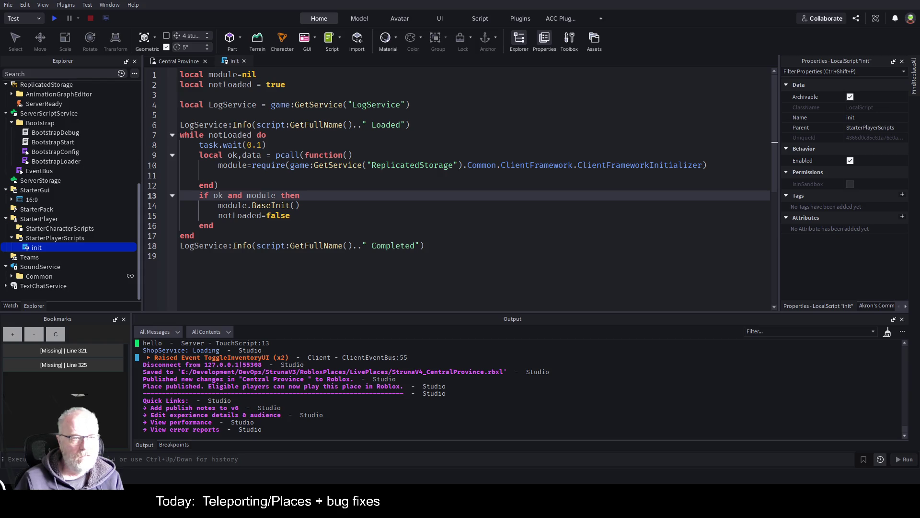
pyautogui.click(352, 155)
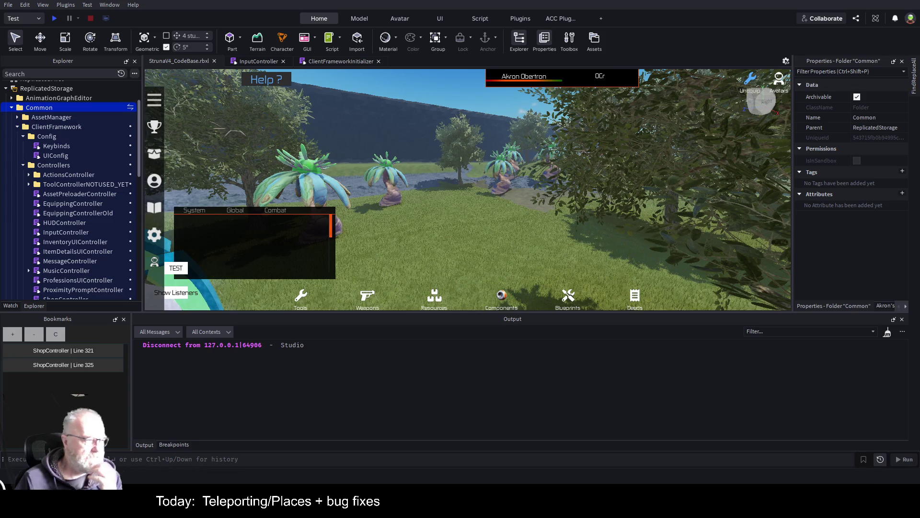
# In the StrunaV4_Faros window, select the init script and confirm in Properties that it is disabled
pyautogui.hotkey('alt', 'Tab')
pyautogui.click(292, 216)
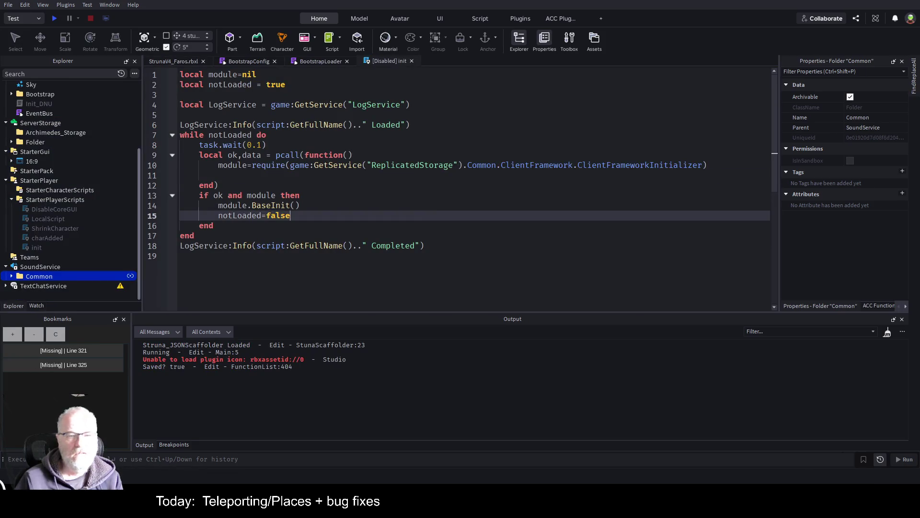
pyautogui.click(34, 248)
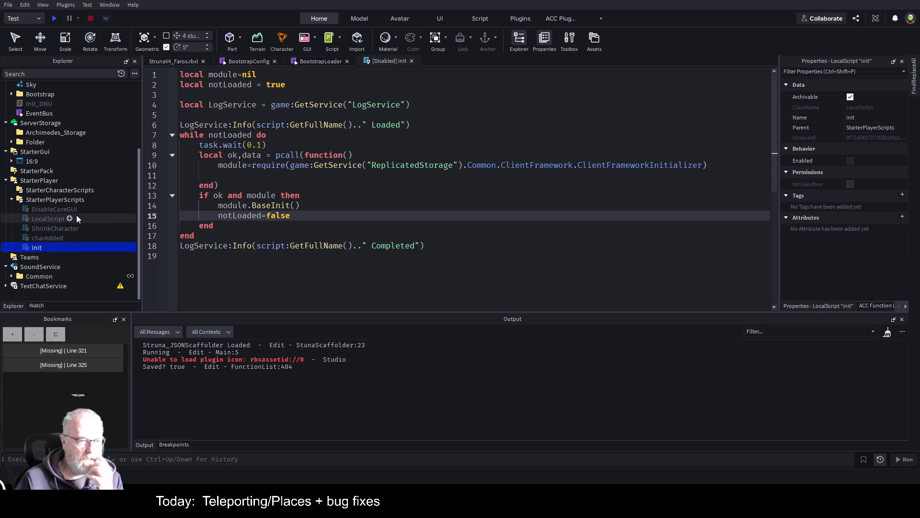
pyautogui.scroll(1, 76, 218)
pyautogui.scroll(3, 77, 218)
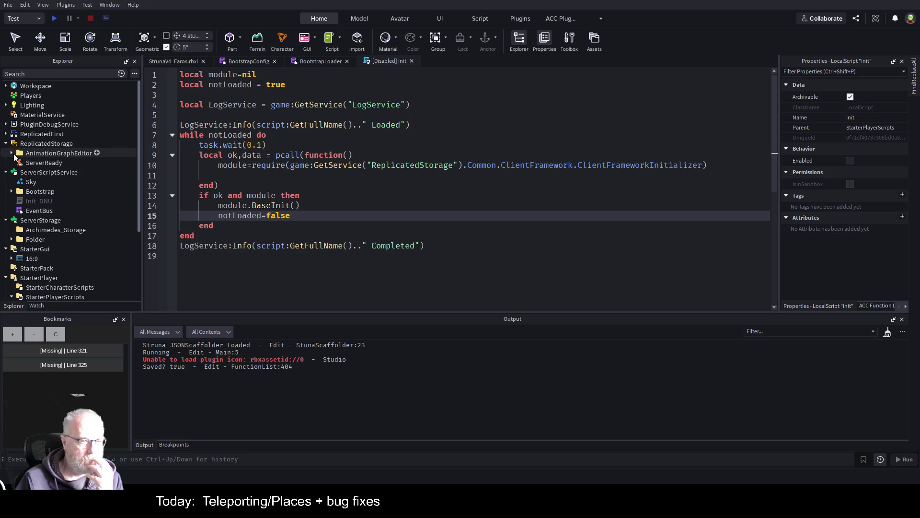
pyautogui.scroll(-3, 19, 201)
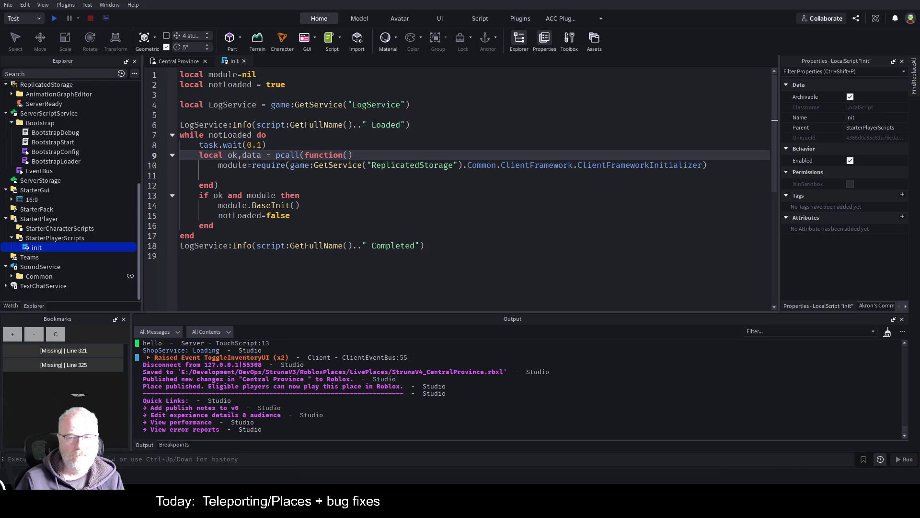
# Untick Enabled on the Central Province init LocalScript
pyautogui.click(182, 205)
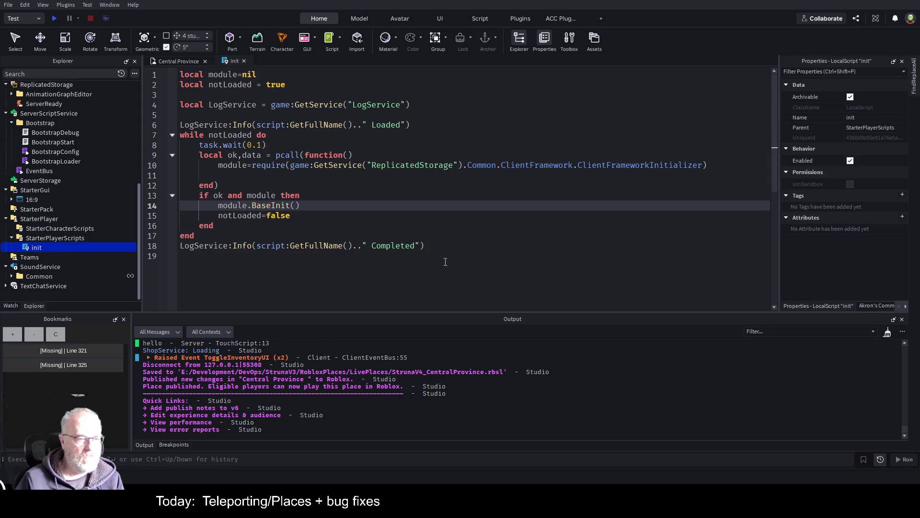
pyautogui.click(851, 161)
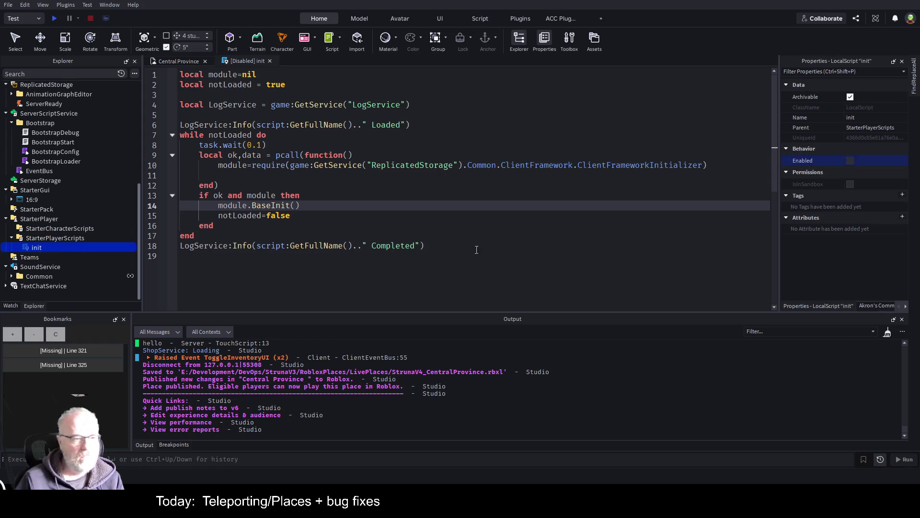
pyautogui.scroll(7, 76, 157)
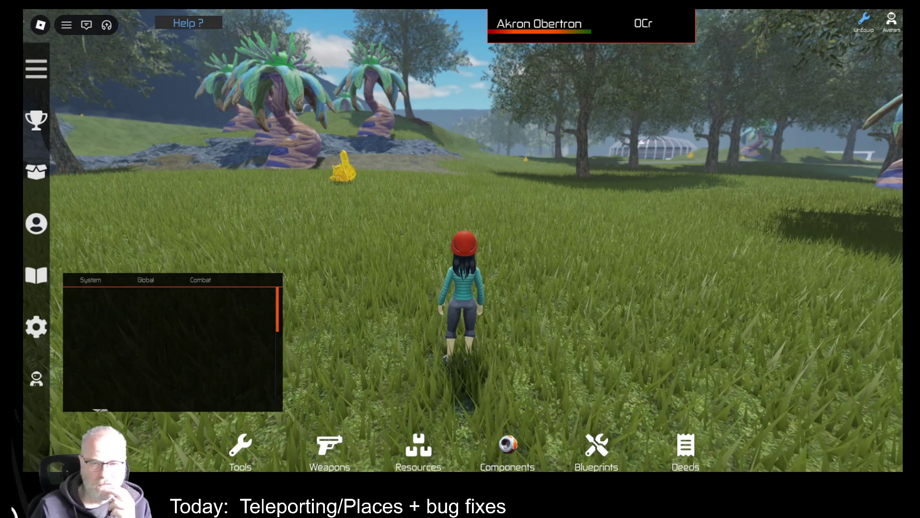
pyautogui.press('F9')
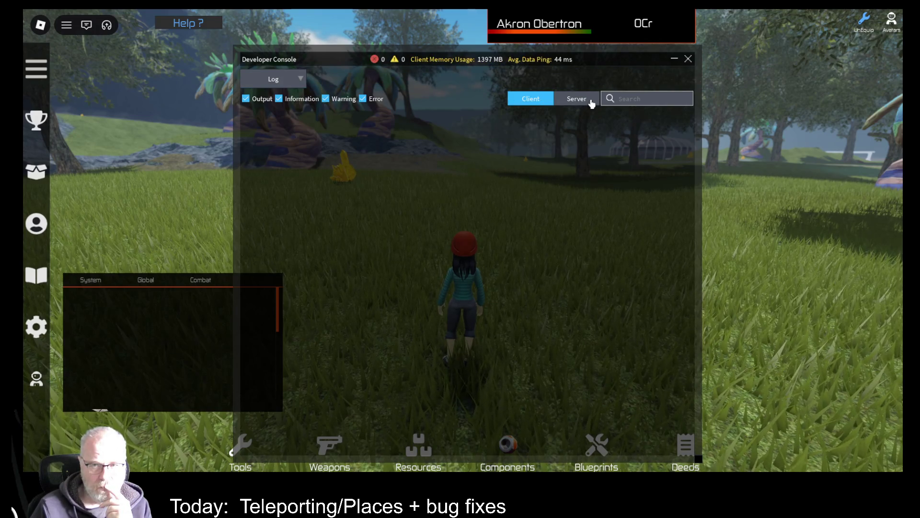
pyautogui.click(587, 104)
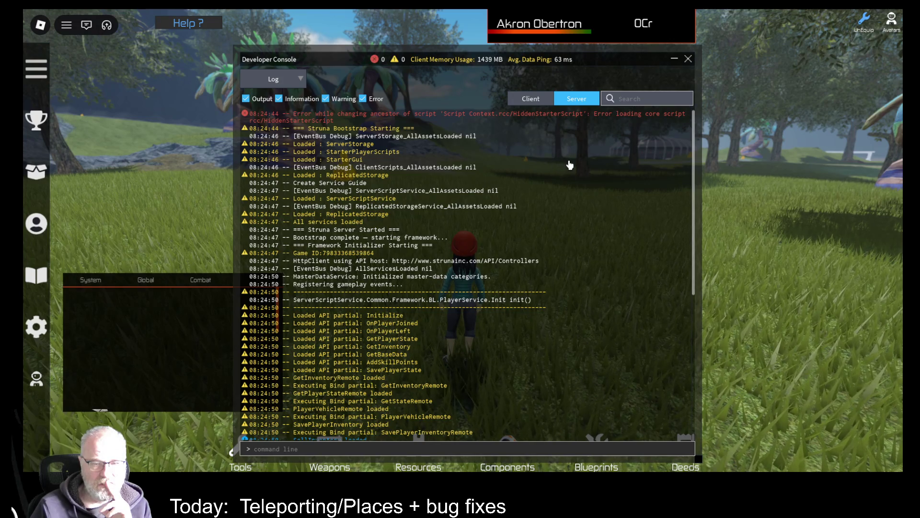
pyautogui.scroll(-10, 567, 192)
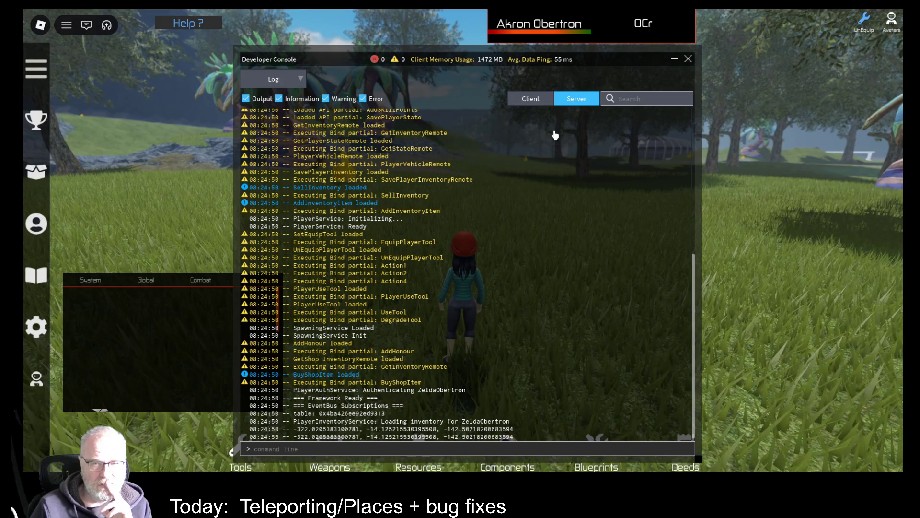
pyautogui.click(540, 102)
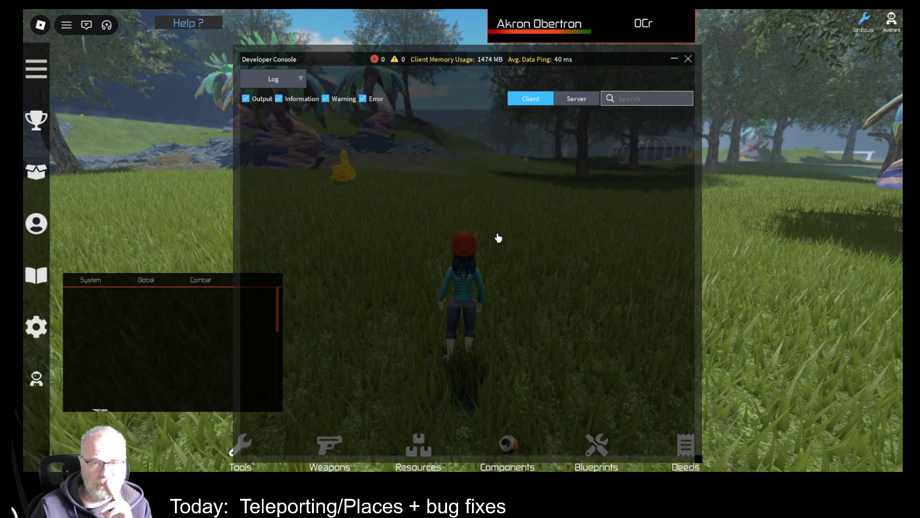
pyautogui.click(690, 59)
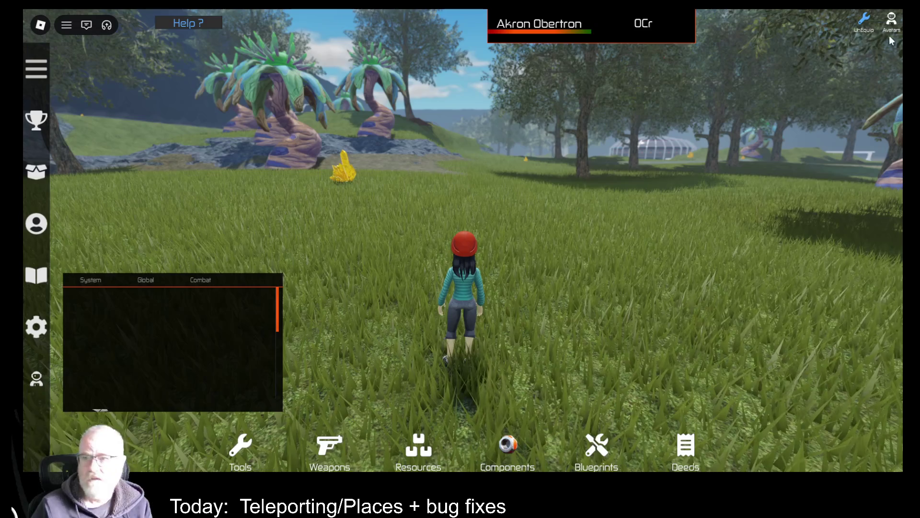
# Leave the game from the Roblox menu and choose Close Roblox
pyautogui.click(896, 10)
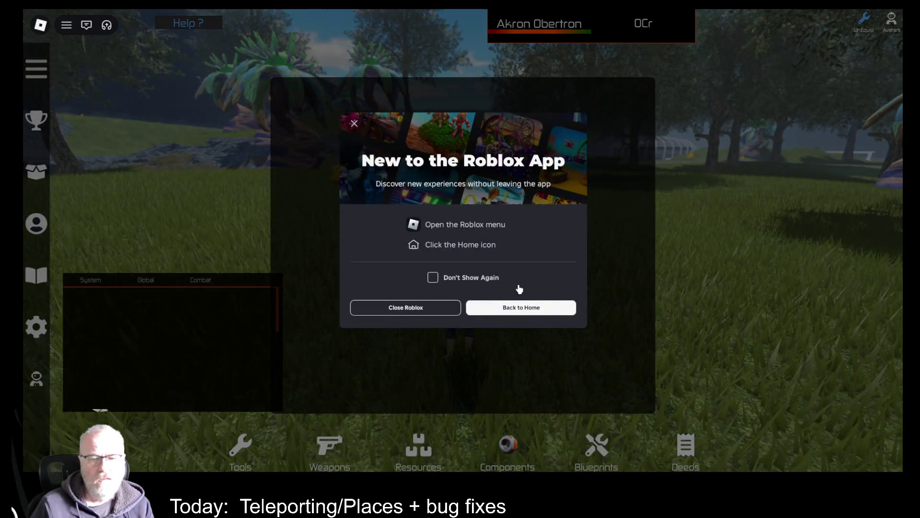
pyautogui.click(456, 309)
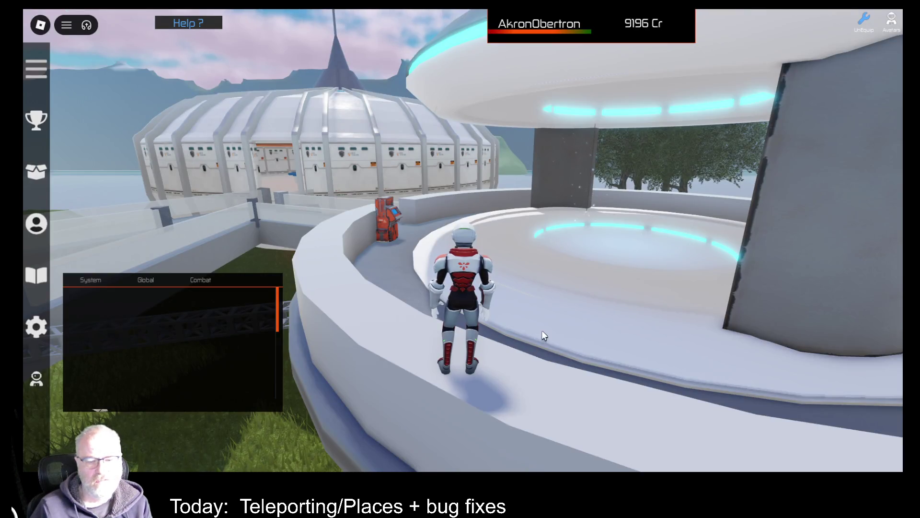
# Run along the walkway, jump onto the portal ledge, and open the Developer Console with F9
pyautogui.press('a')
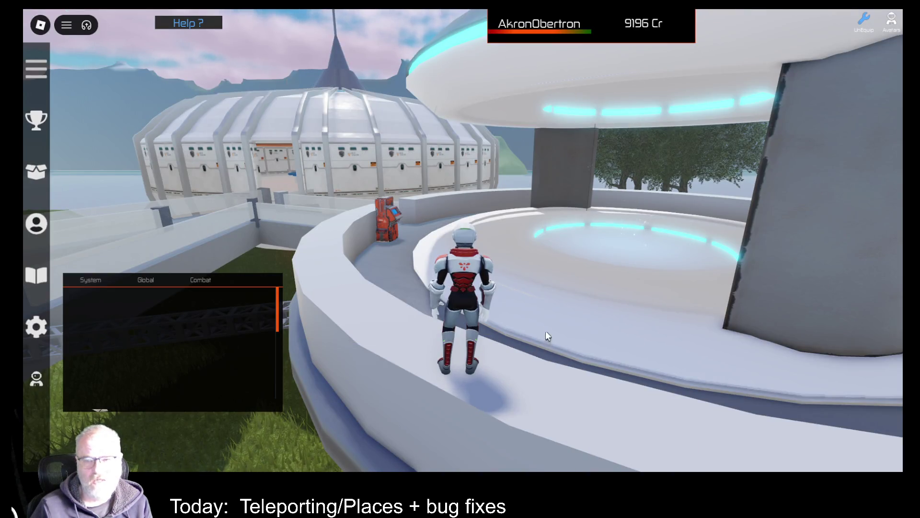
pyautogui.press('w')
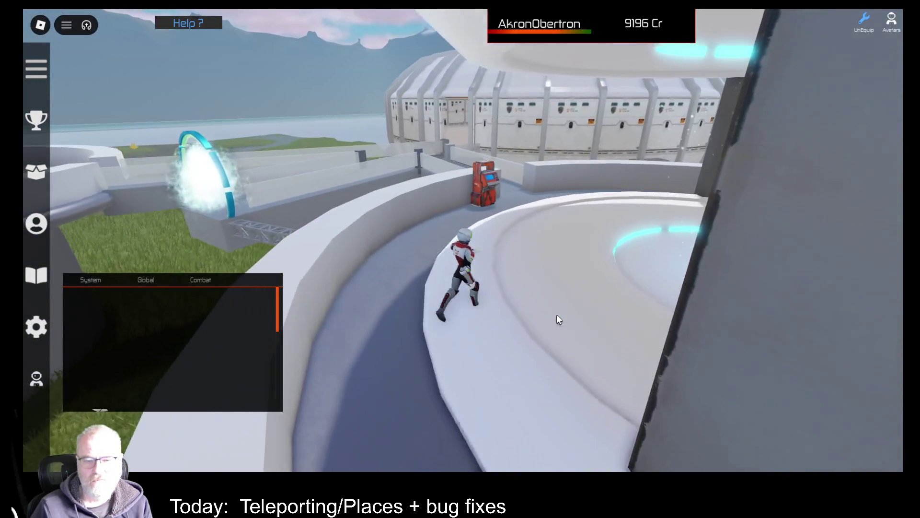
pyautogui.press('space')
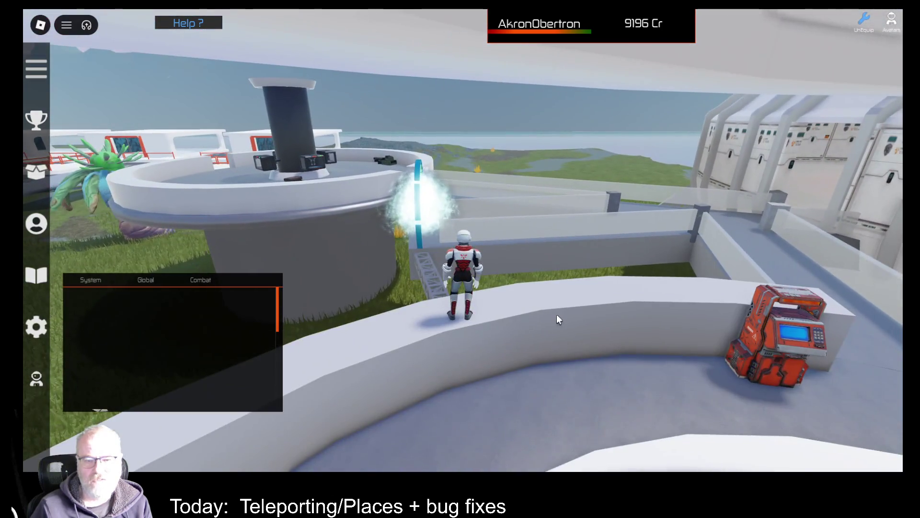
pyautogui.press('F9')
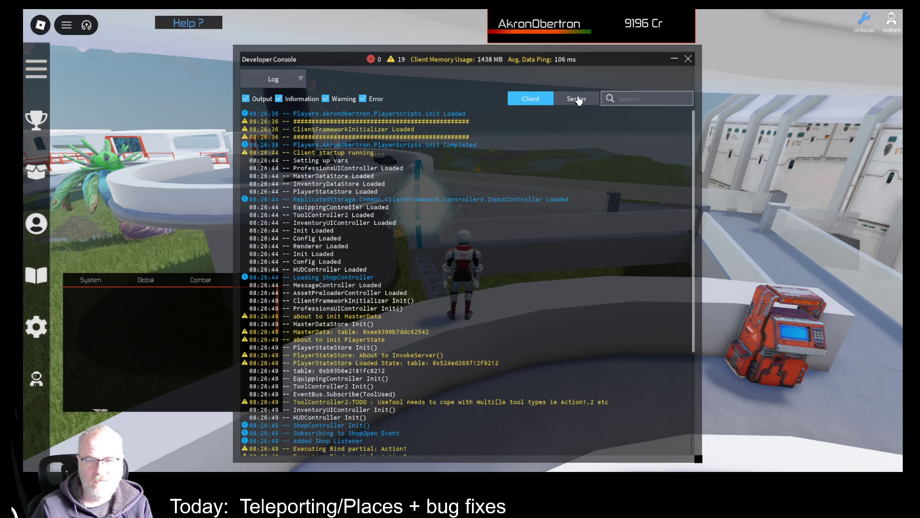
# Scroll through the Server log, switch back to Client, then close the Developer Console
pyautogui.click(578, 98)
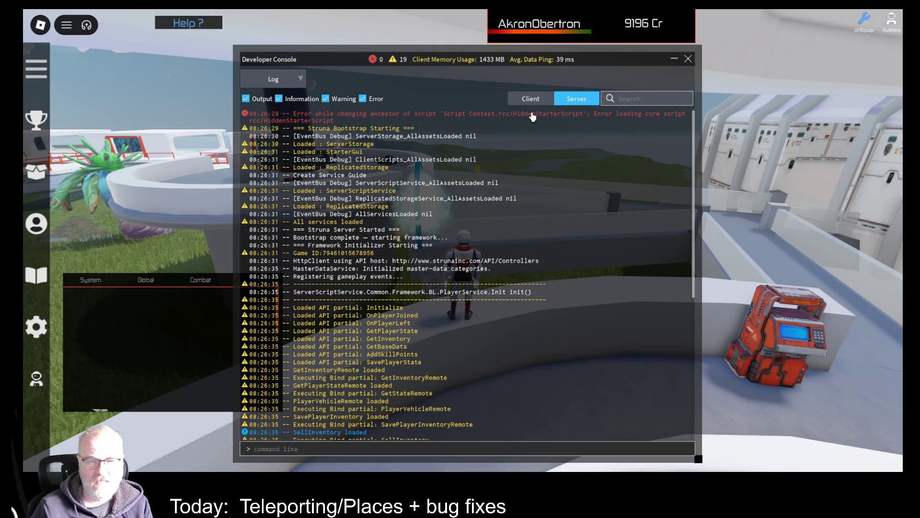
pyautogui.scroll(-5, 482, 225)
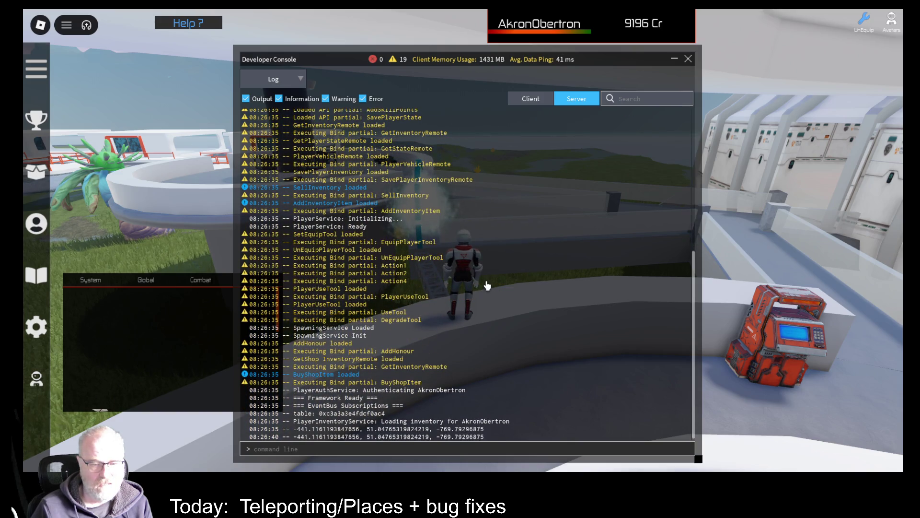
pyautogui.scroll(5, 489, 324)
pyautogui.scroll(-5, 489, 322)
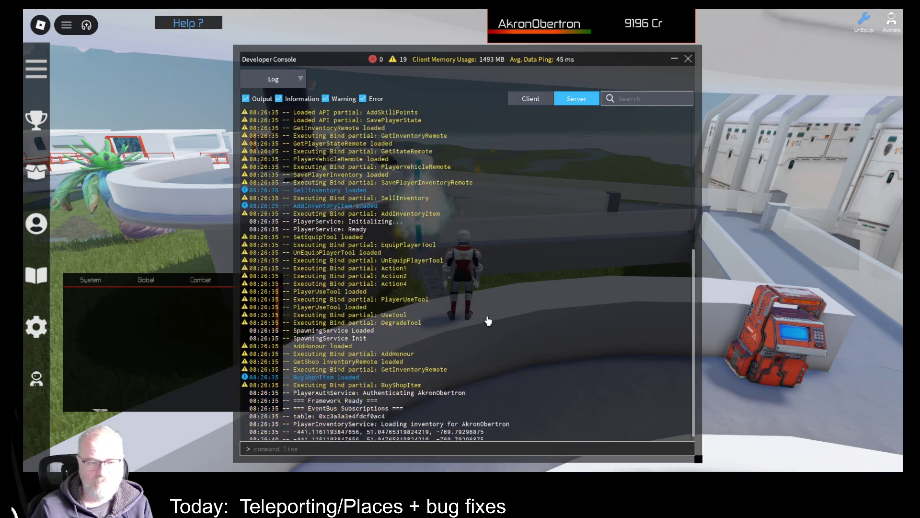
pyautogui.click(542, 99)
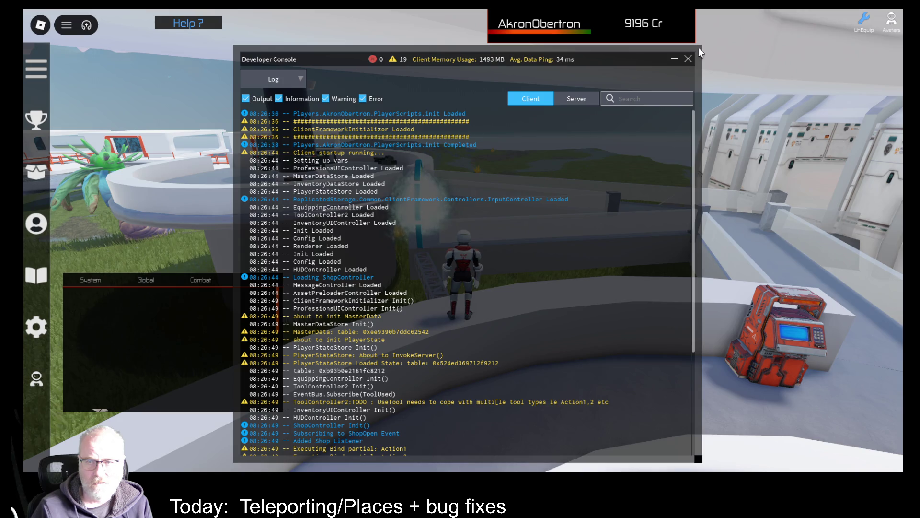
pyautogui.click(688, 58)
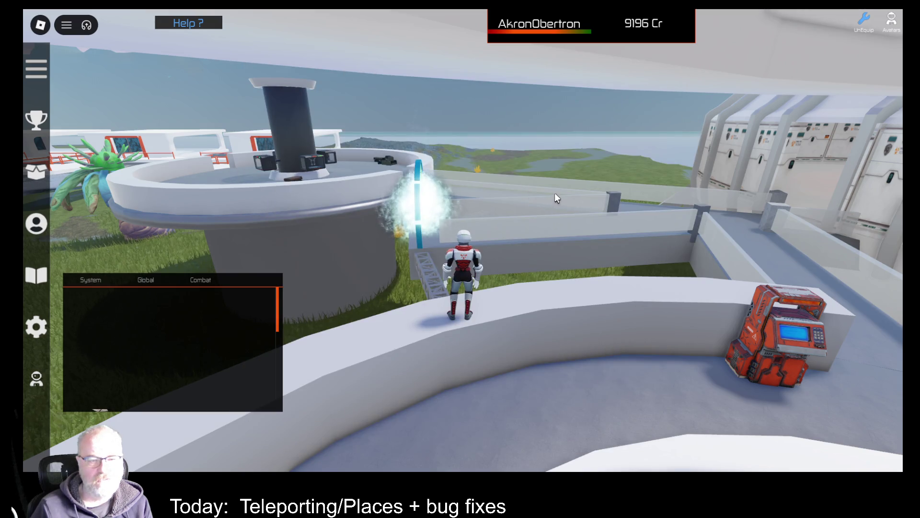
# Walk through the portal, move around the arrival pad, then end the game session
pyautogui.press('a')
pyautogui.press('w')
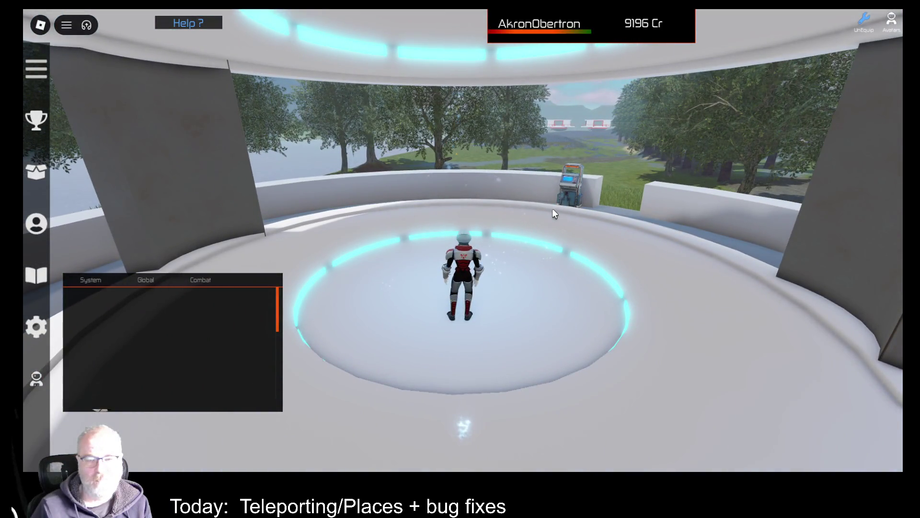
pyautogui.press('s')
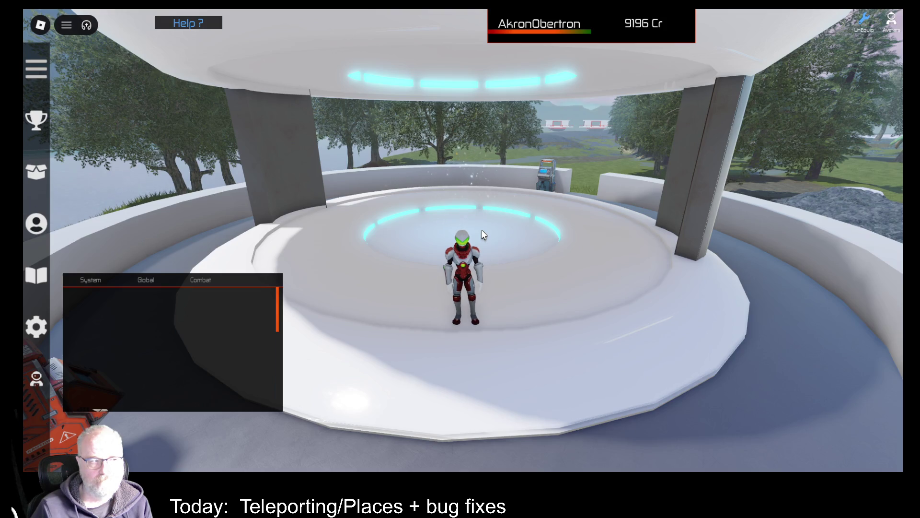
pyautogui.click(892, 11)
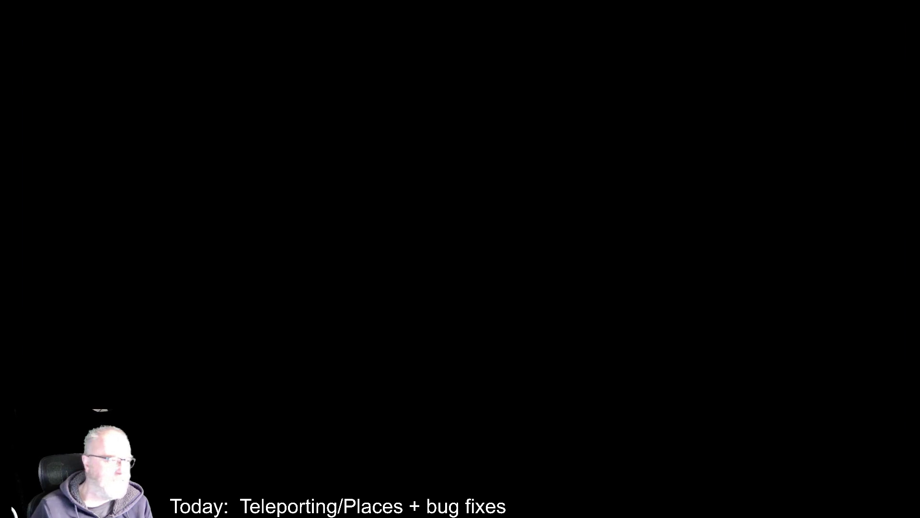
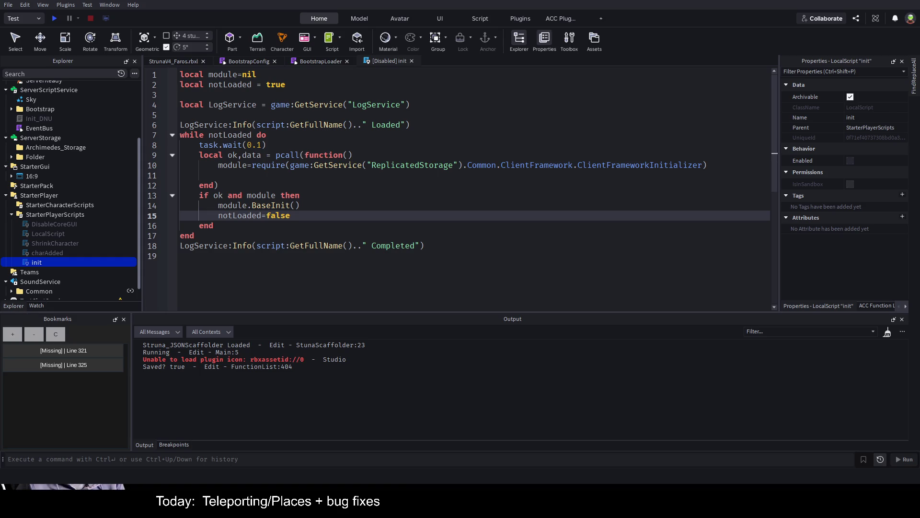
# Read through the disabled init LocalScript's code, then select the DisableCoreGUI script
pyautogui.click(497, 238)
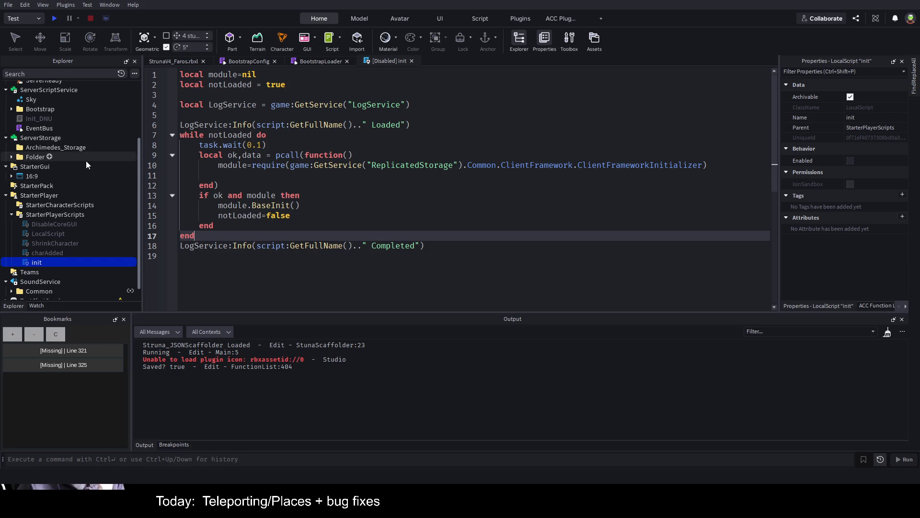
pyautogui.scroll(-1, 94, 174)
pyautogui.scroll(4, 93, 174)
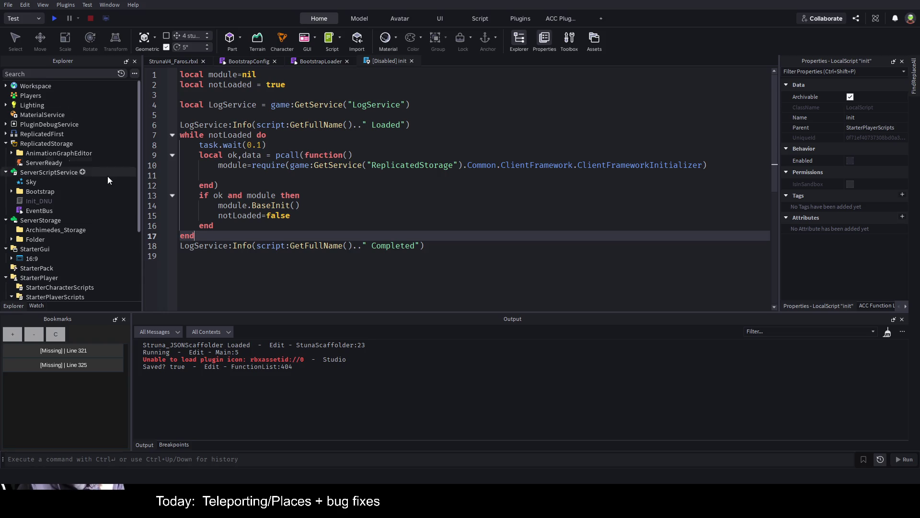
pyautogui.click(364, 189)
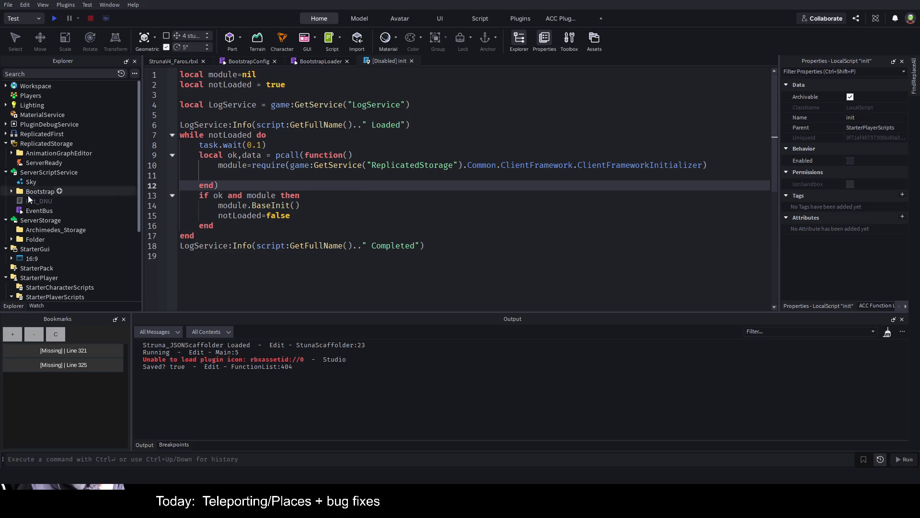
pyautogui.scroll(-3, 119, 216)
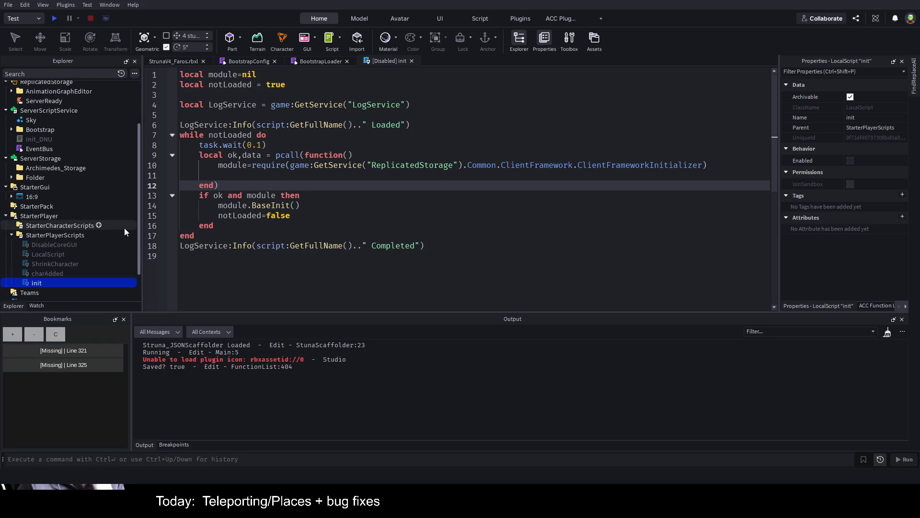
pyautogui.click(68, 244)
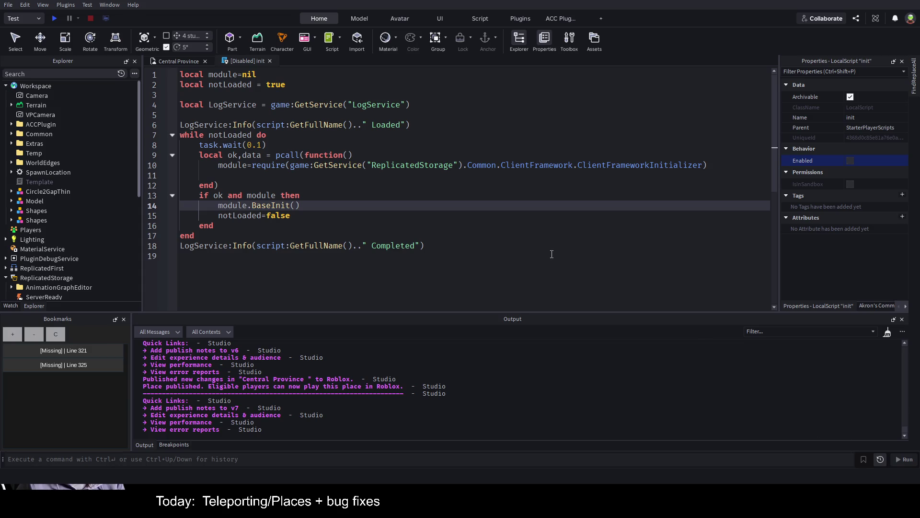
# Close the init script and browse StarterPlayerScripts and the Bootstrap folder in Explorer
pyautogui.click(430, 125)
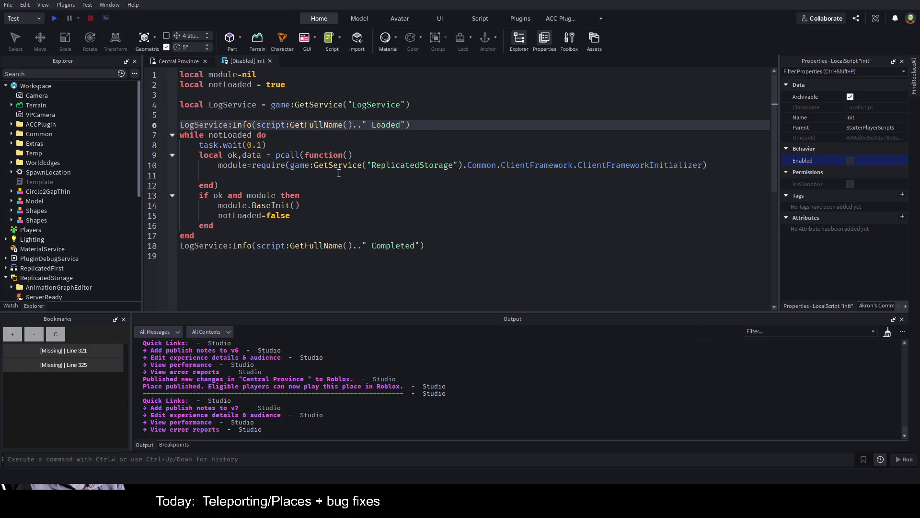
pyautogui.click(269, 61)
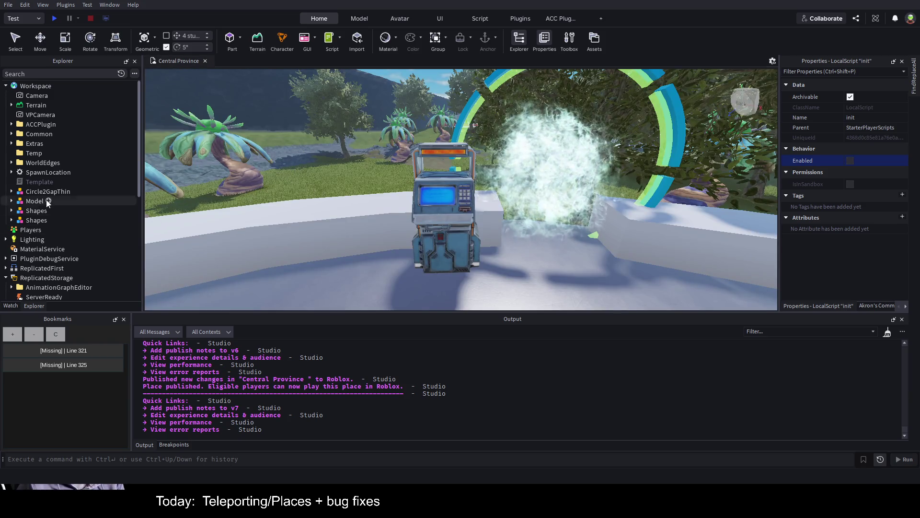
pyautogui.scroll(-3, 45, 202)
pyautogui.scroll(-4, 66, 210)
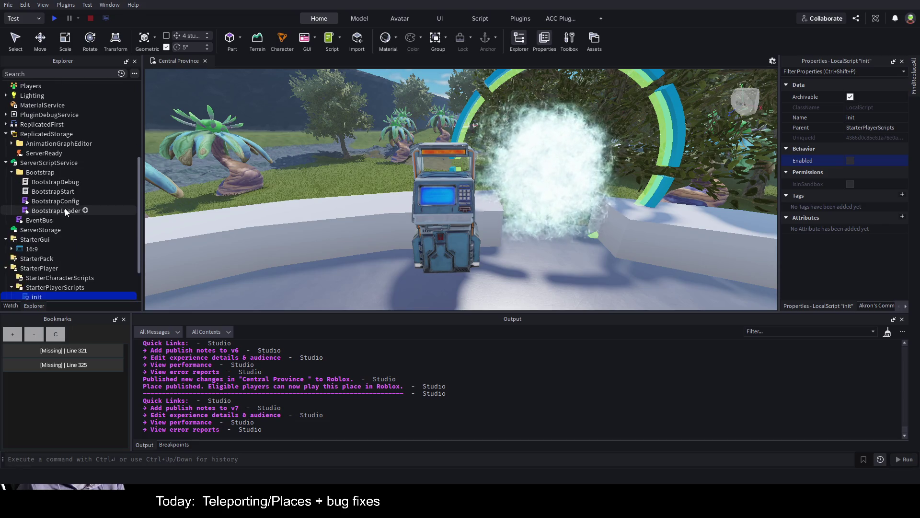
pyautogui.click(52, 238)
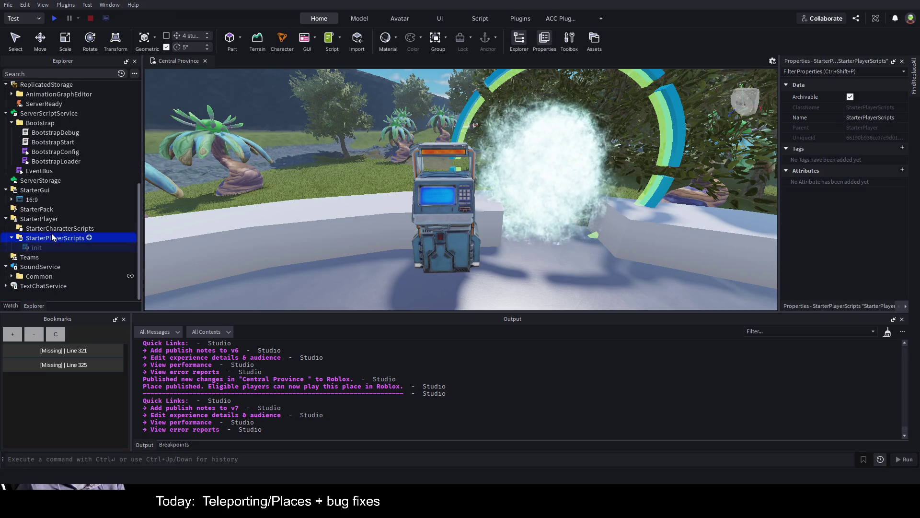
pyautogui.click(50, 248)
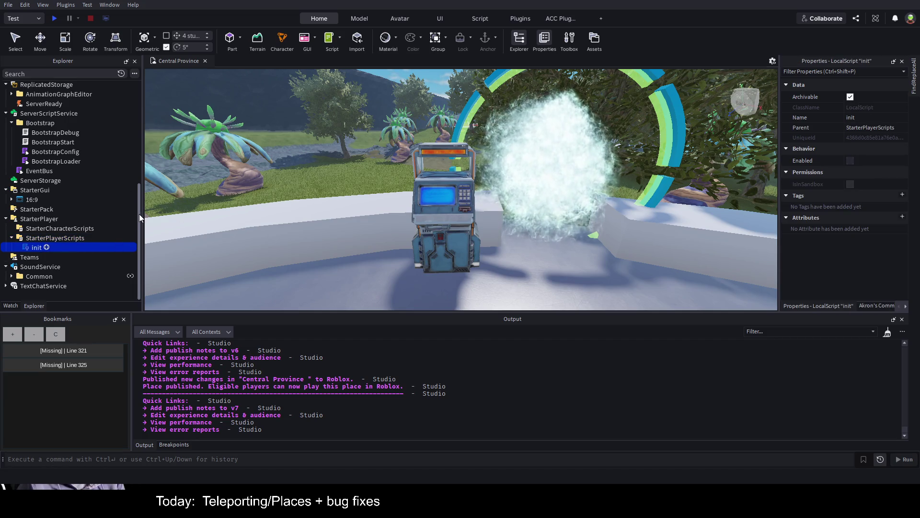
pyautogui.scroll(1, 86, 206)
pyautogui.click(64, 153)
pyautogui.click(48, 192)
pyautogui.click(12, 143)
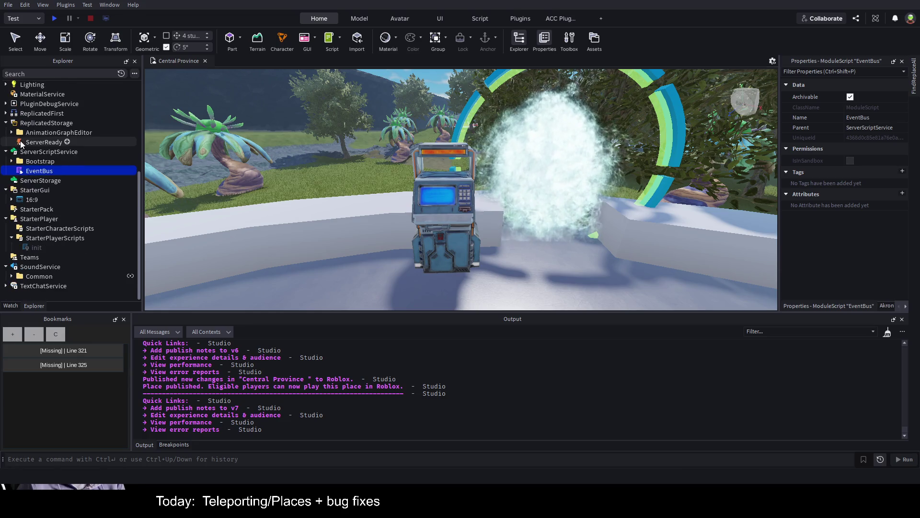
pyautogui.scroll(1, 56, 160)
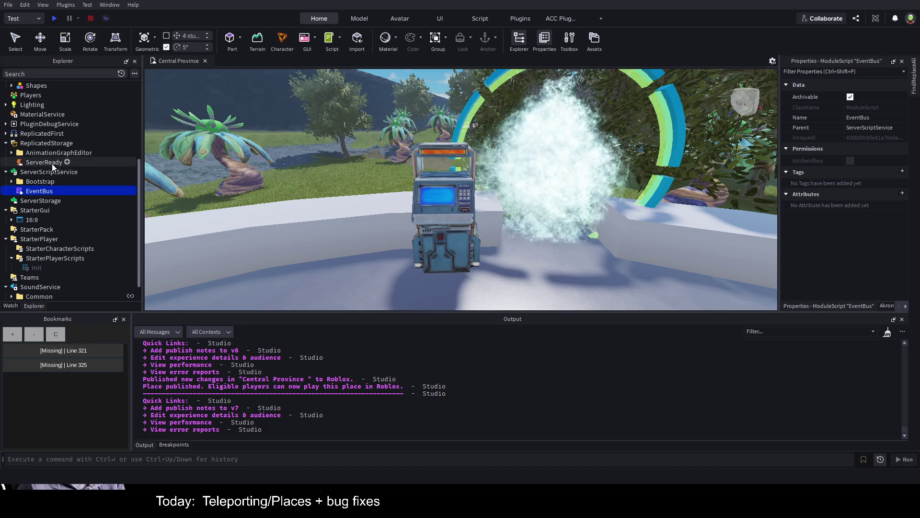
pyautogui.scroll(-1, 34, 219)
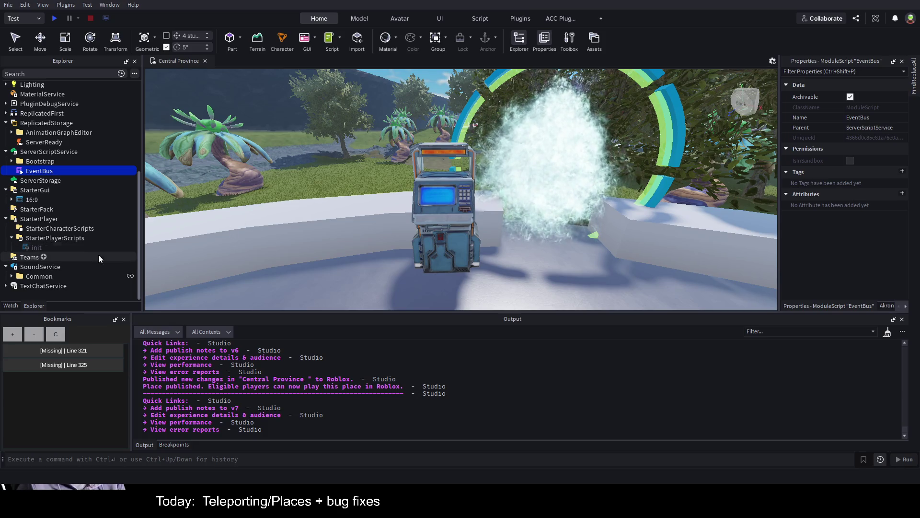
# Delete the init LocalScript from StarterPlayerScripts, then restore it with undo
pyautogui.click(37, 247)
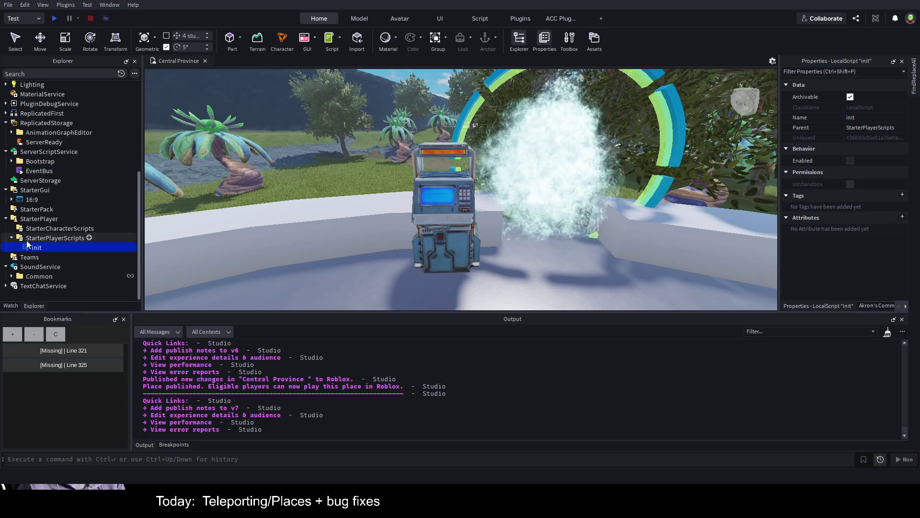
pyautogui.press('Delete')
pyautogui.click(72, 248)
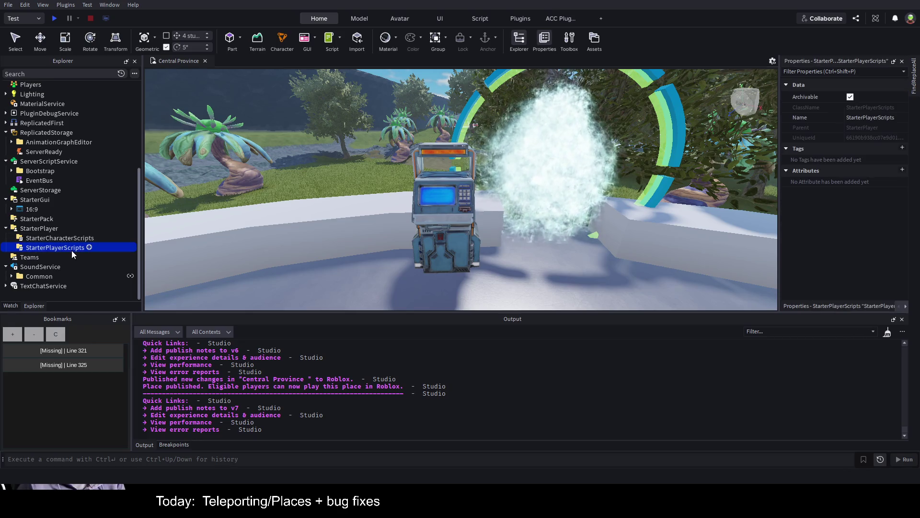
pyautogui.hotkey('ctrl', 'z')
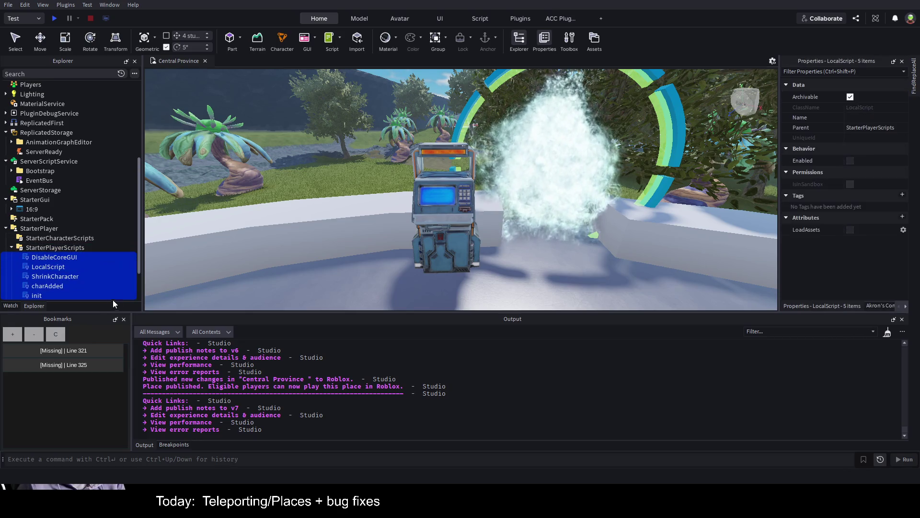
# Save Central Province's changes to Roblox with Ctrl+S
pyautogui.scroll(-2, 54, 177)
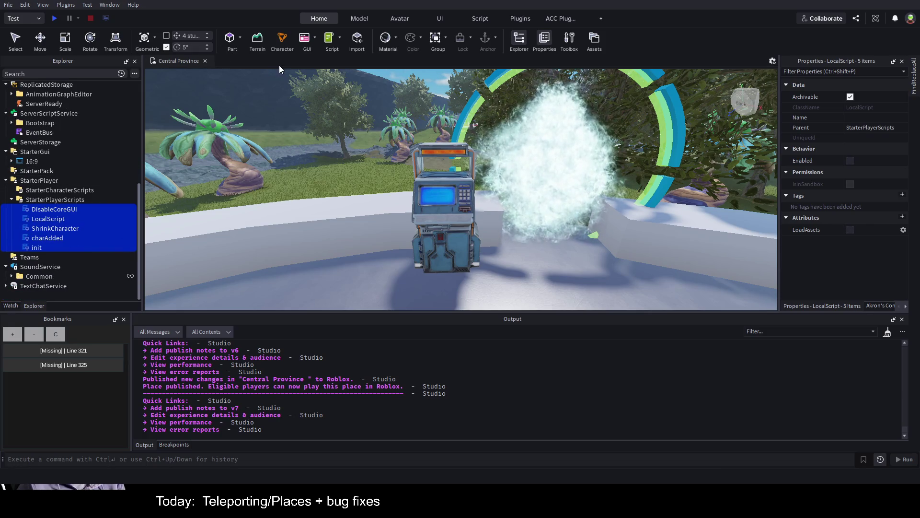
pyautogui.click(55, 228)
pyautogui.click(55, 228)
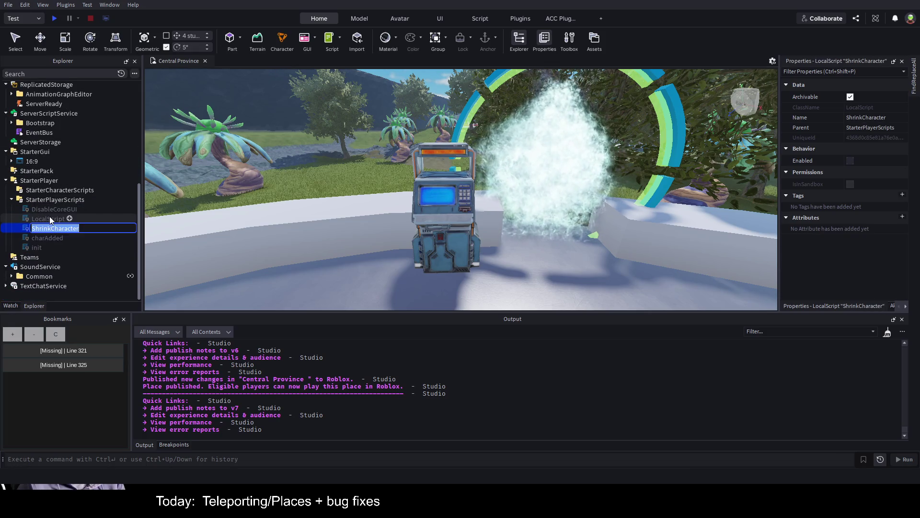
pyautogui.click(52, 210)
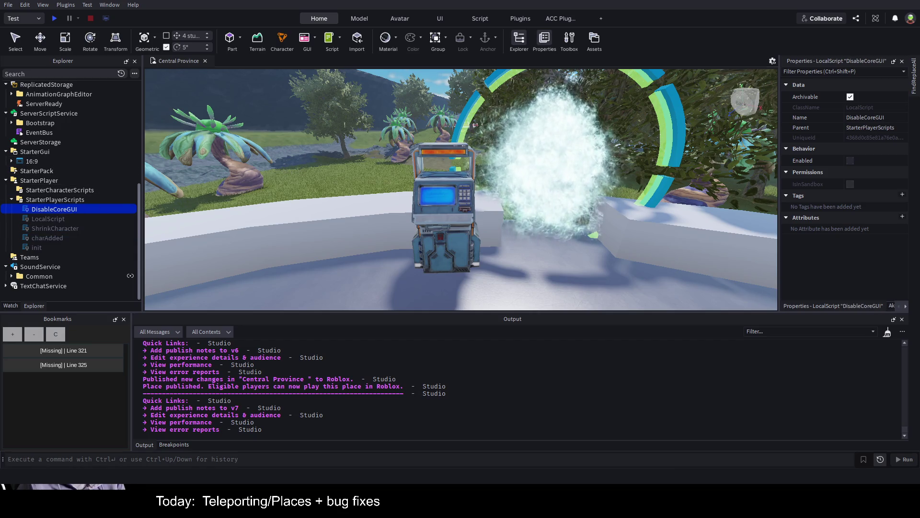
pyautogui.hotkey('ctrl', 's')
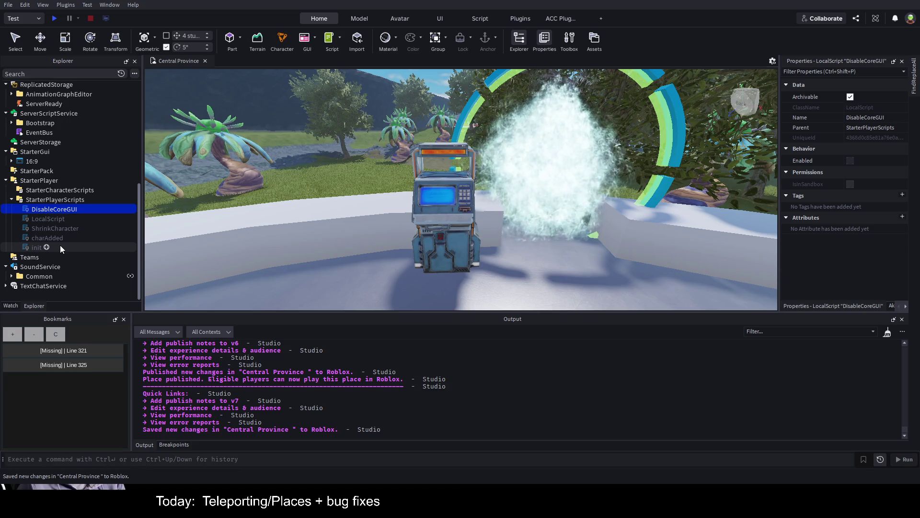
pyautogui.click(50, 236)
# Open the charAdded script and scroll through its code
pyautogui.doubleClick(51, 237)
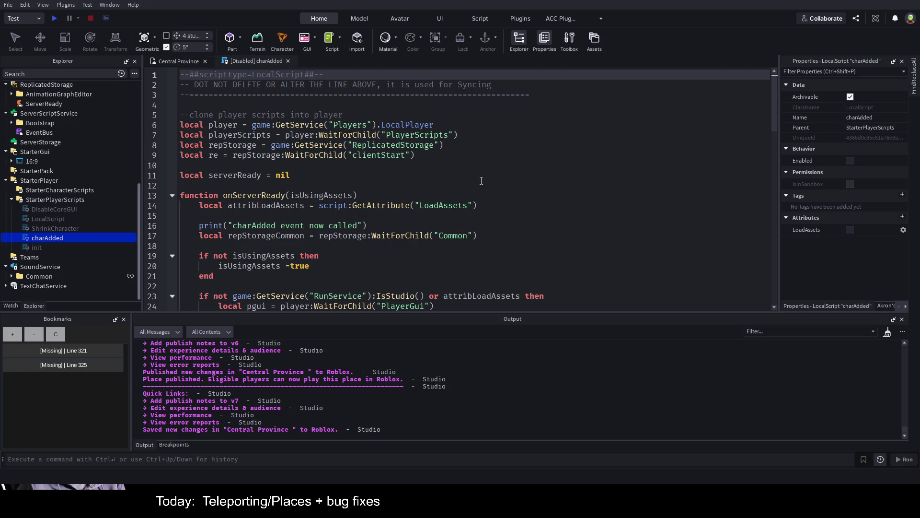
pyautogui.scroll(-3, 477, 186)
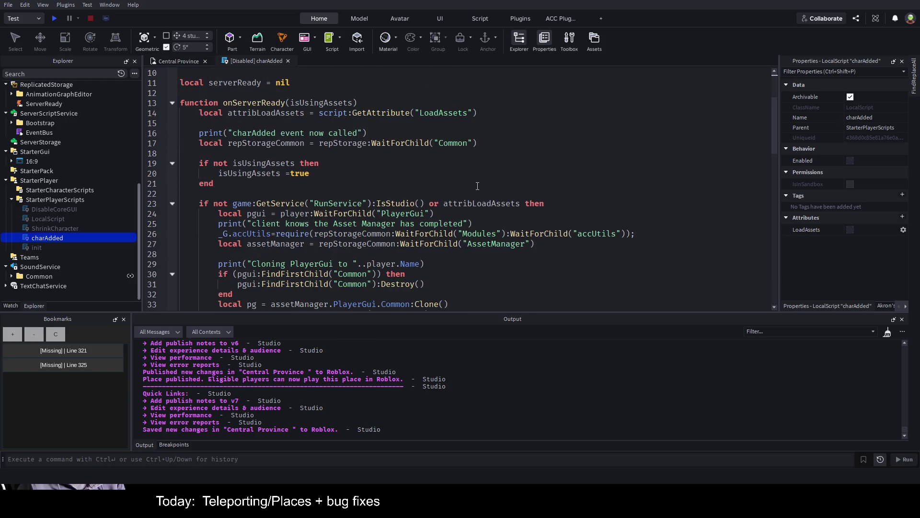
pyautogui.scroll(-4, 477, 186)
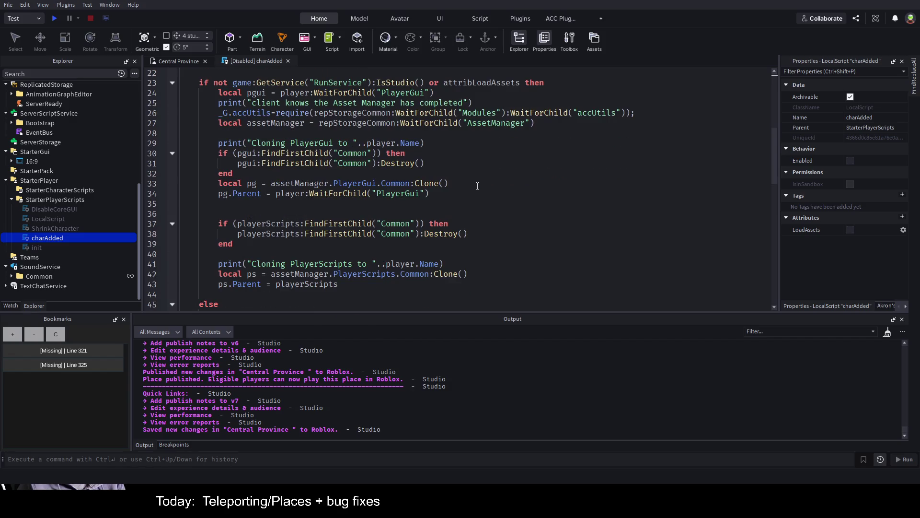
pyautogui.scroll(4, 477, 186)
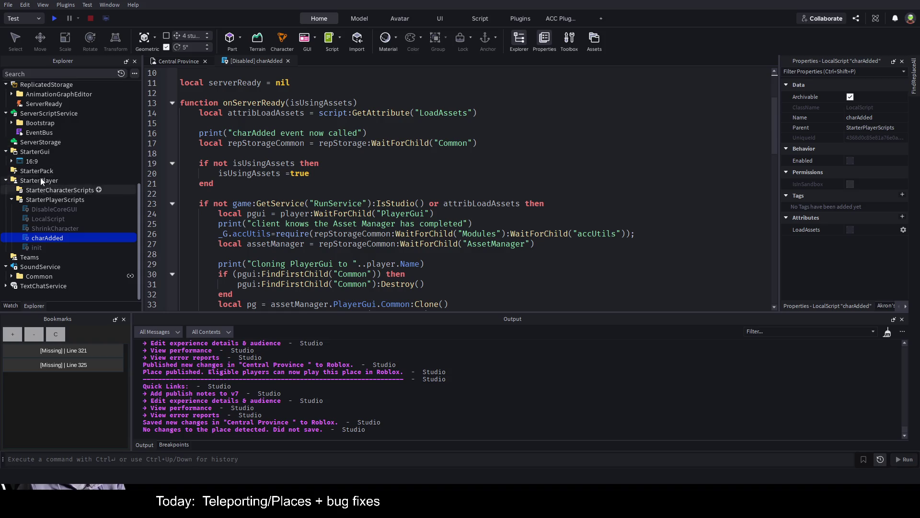
# Enable the 16:9 ScreenGui under StarterGui and publish the place with Alt+P
pyautogui.click(31, 161)
pyautogui.click(847, 202)
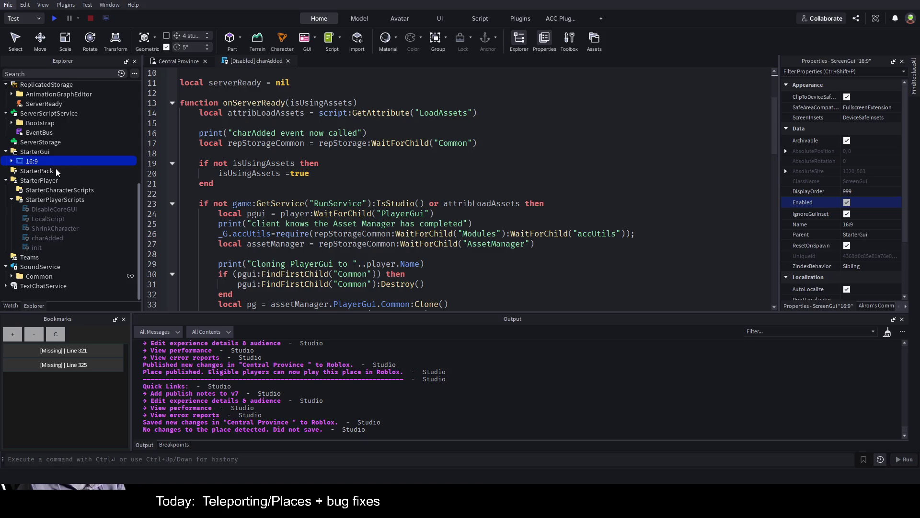
pyautogui.hotkey('alt', 'p')
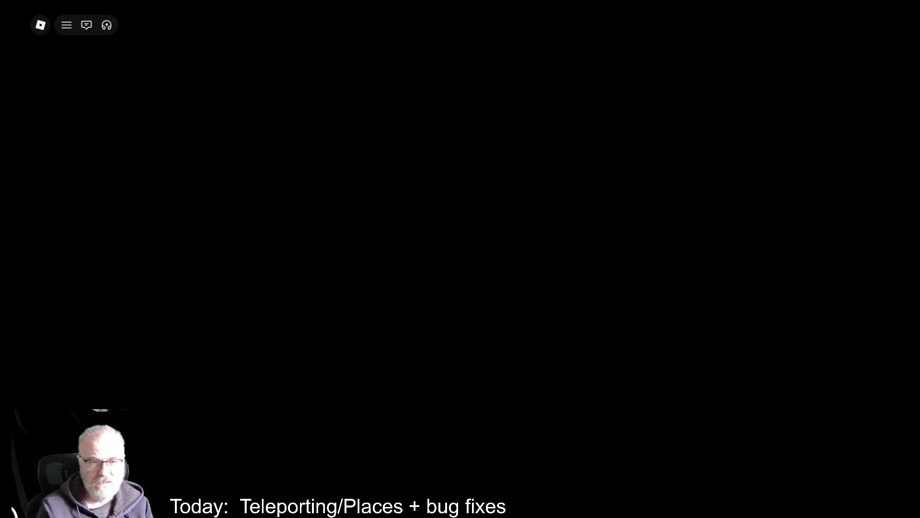
# Check the server and client logs in the F9 Developer Console
pyautogui.press('F9')
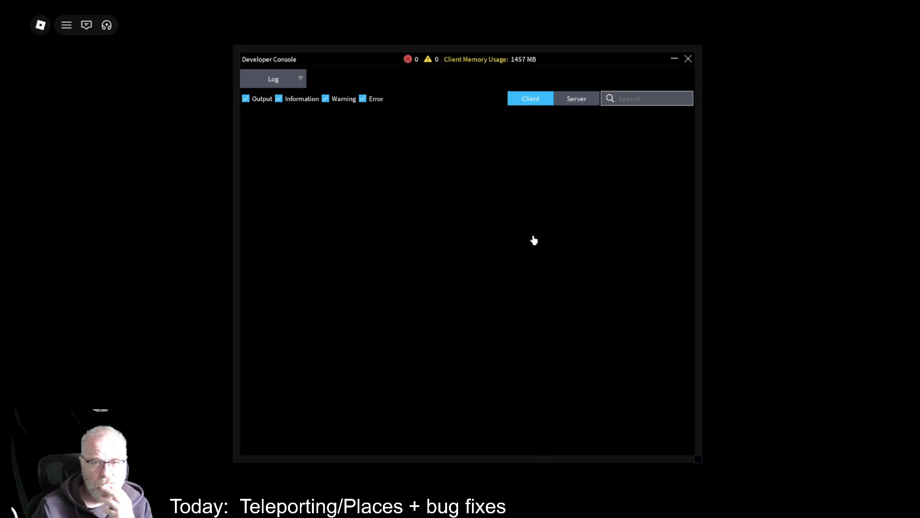
pyautogui.click(577, 99)
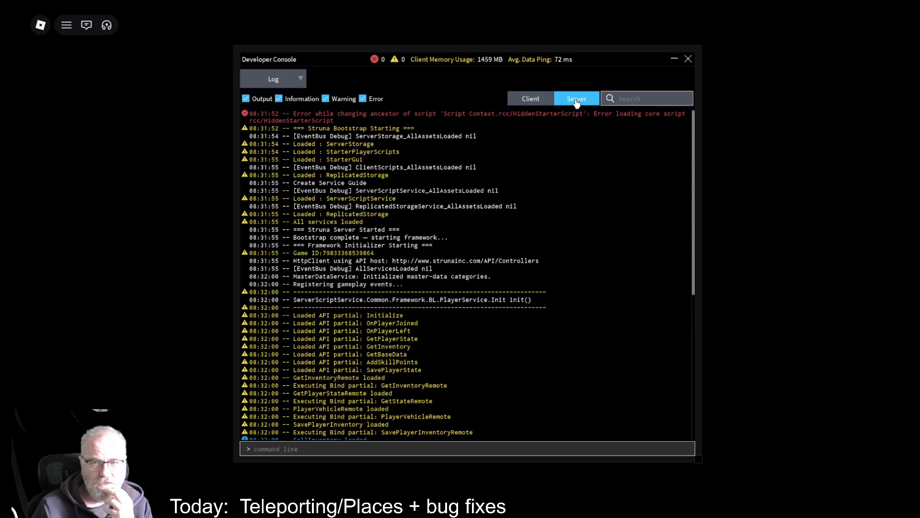
pyautogui.scroll(-10, 530, 206)
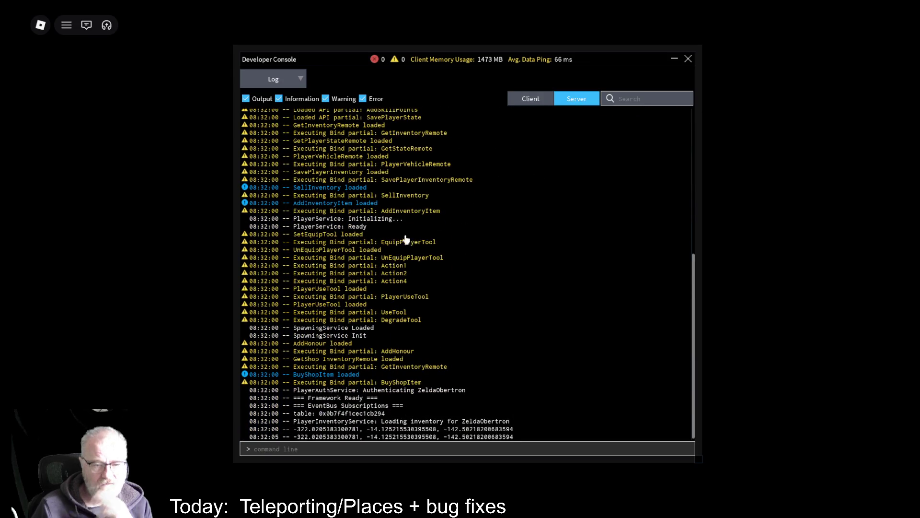
pyautogui.scroll(10, 532, 294)
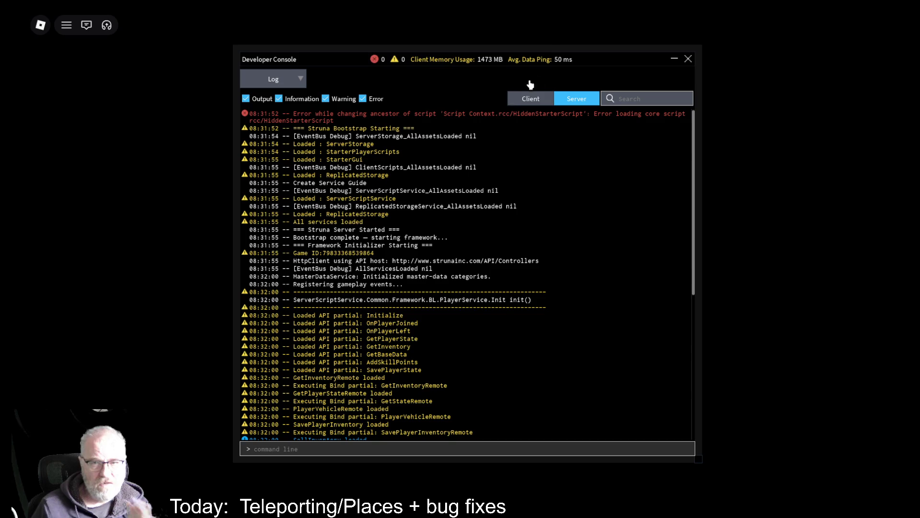
pyautogui.click(526, 99)
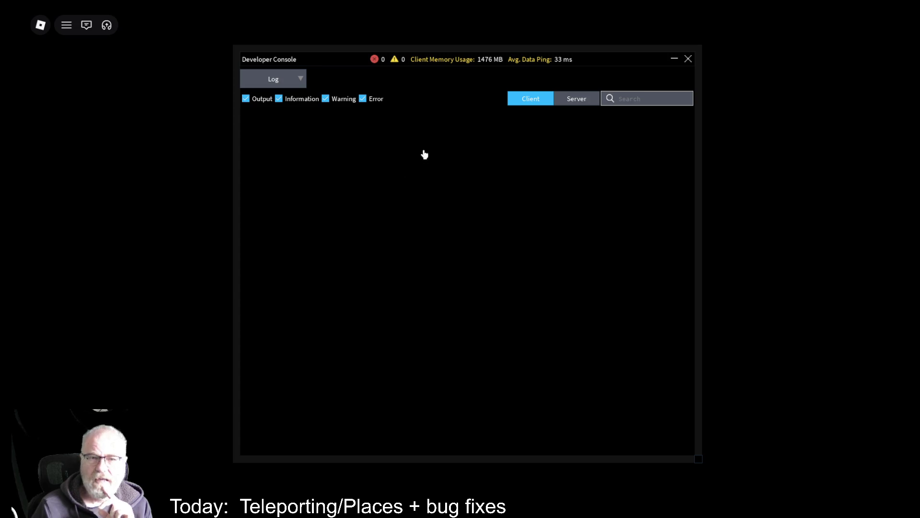
# Close the Developer Console and quit the Roblox Player game window
pyautogui.click(688, 59)
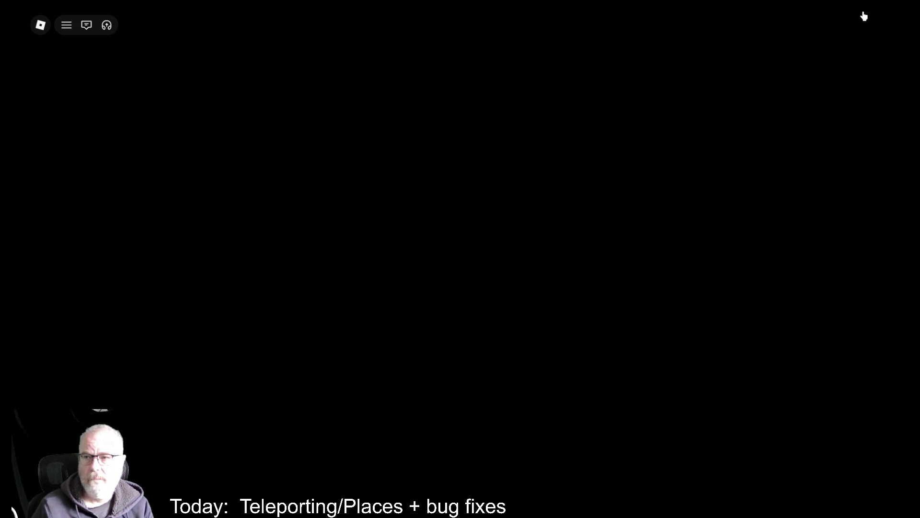
pyautogui.click(894, 10)
pyautogui.click(417, 307)
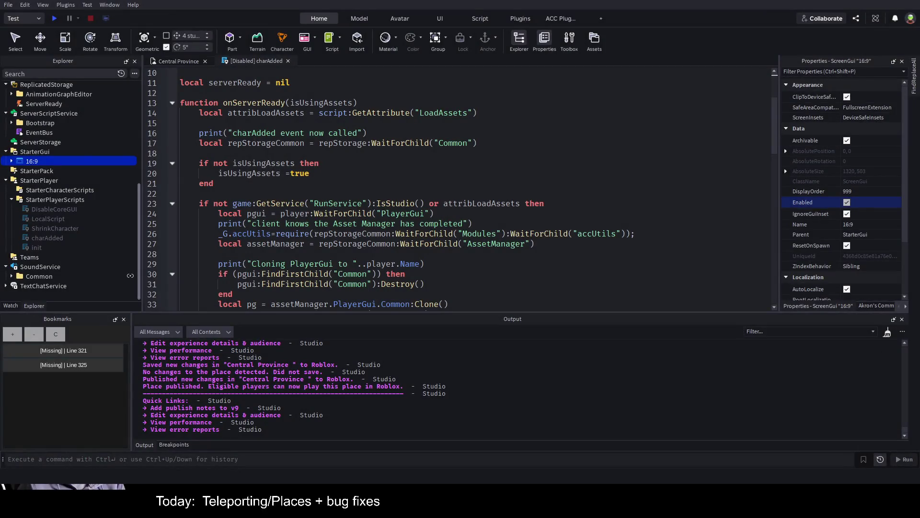
# Review the isUsingAssets lines in the charAdded script
pyautogui.moveTo(199, 183); pyautogui.dragTo(199, 194)
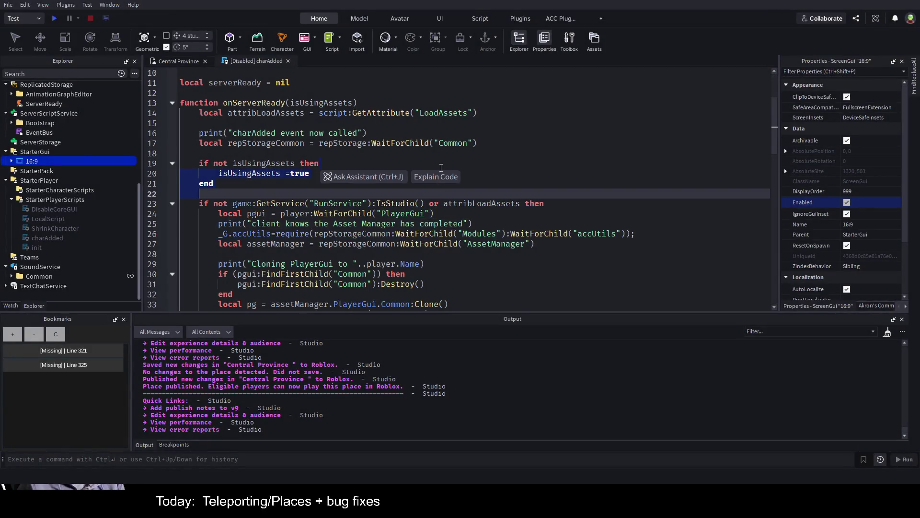
pyautogui.click(515, 163)
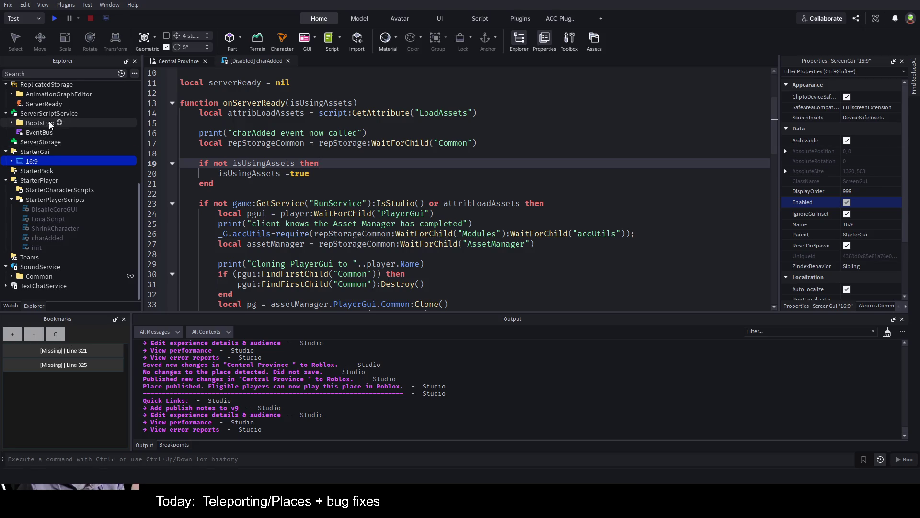
pyautogui.scroll(3, 60, 125)
pyautogui.scroll(5, 60, 125)
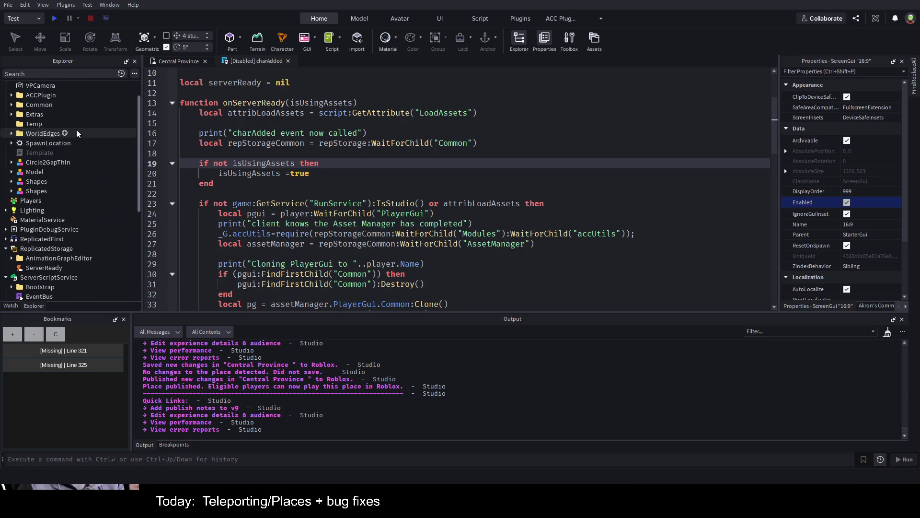
pyautogui.scroll(2, 76, 130)
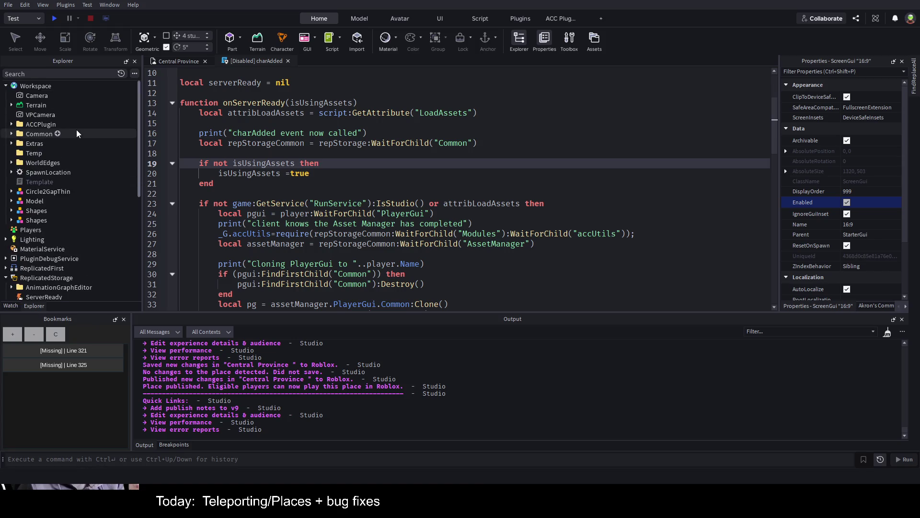
# Expand ReplicatedFirst and briefly open the LoadingScreen folder to inspect it
pyautogui.click(6, 268)
pyautogui.scroll(-4, 60, 180)
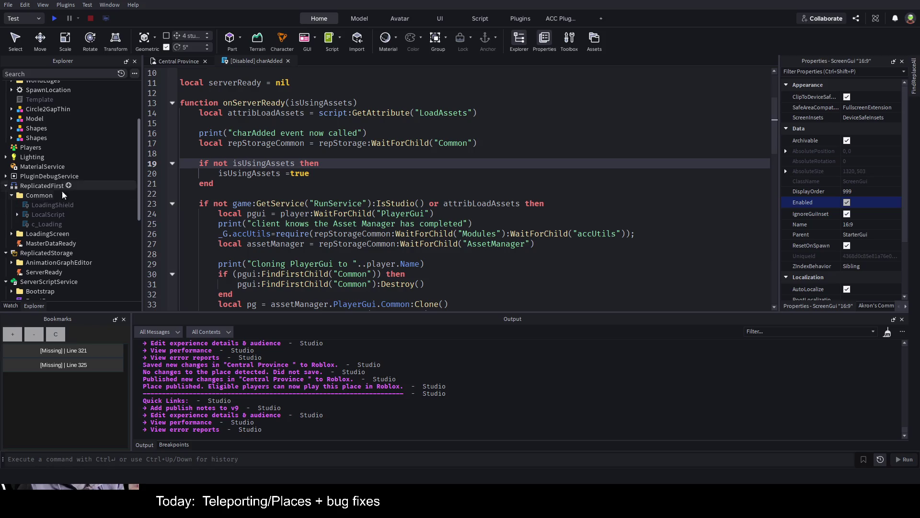
pyautogui.click(11, 235)
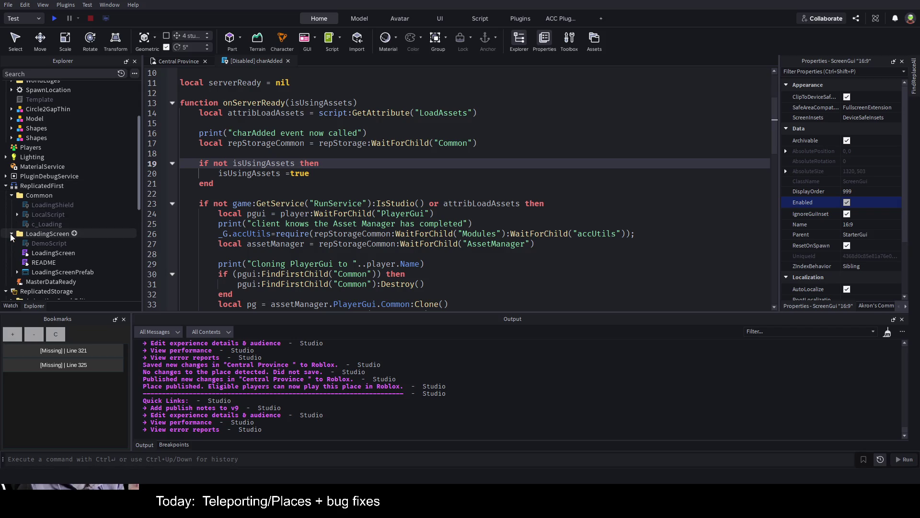
pyautogui.click(11, 235)
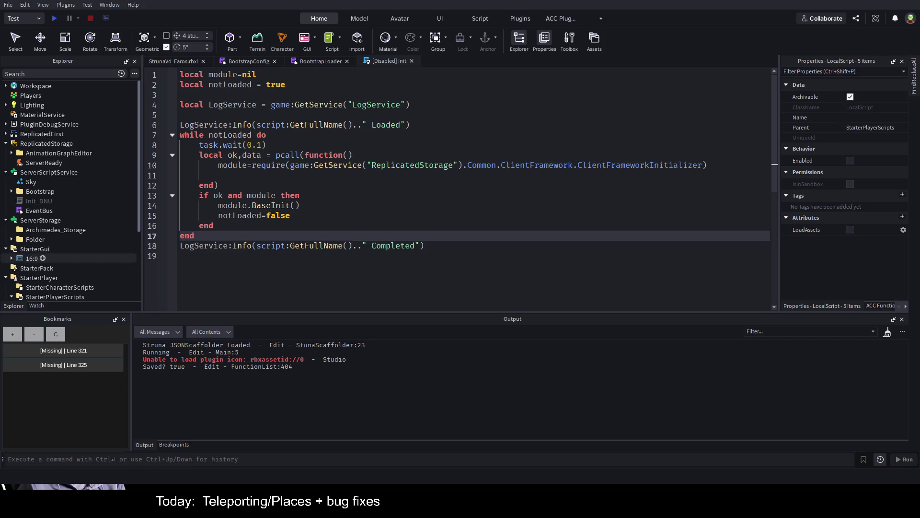
# Switch to the place's 3D view and fly the camera over the island toward the trees
pyautogui.click(214, 185)
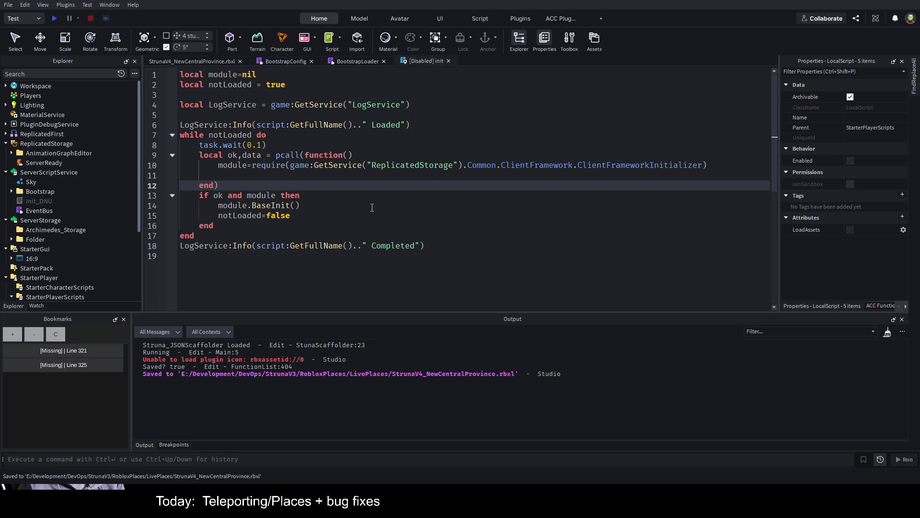
pyautogui.click(191, 62)
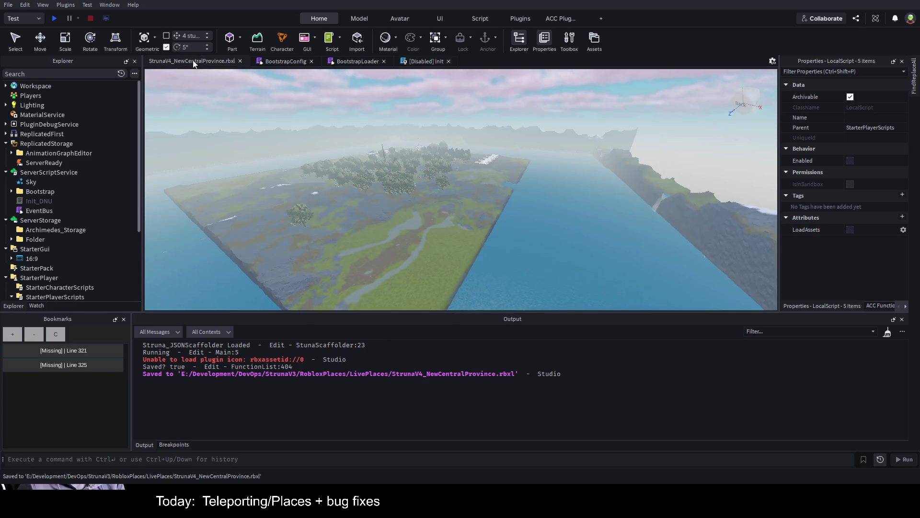
pyautogui.press('w')
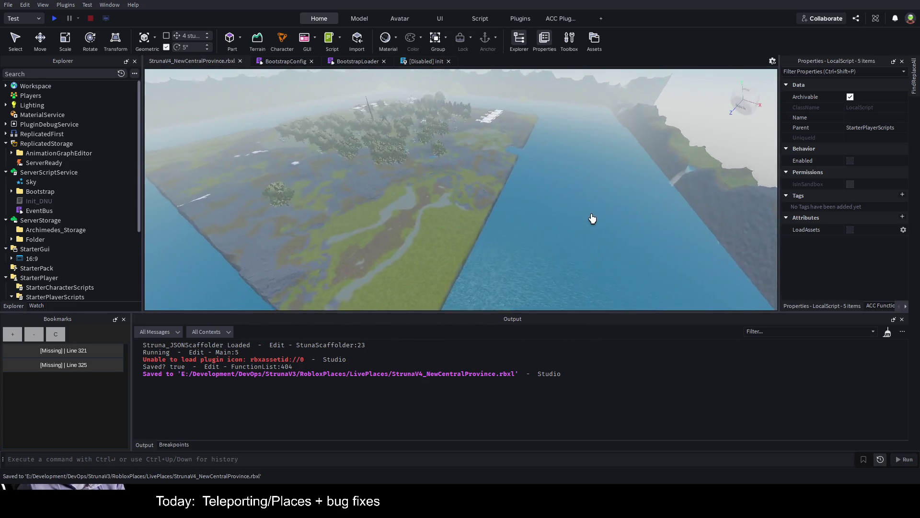
pyautogui.press('w')
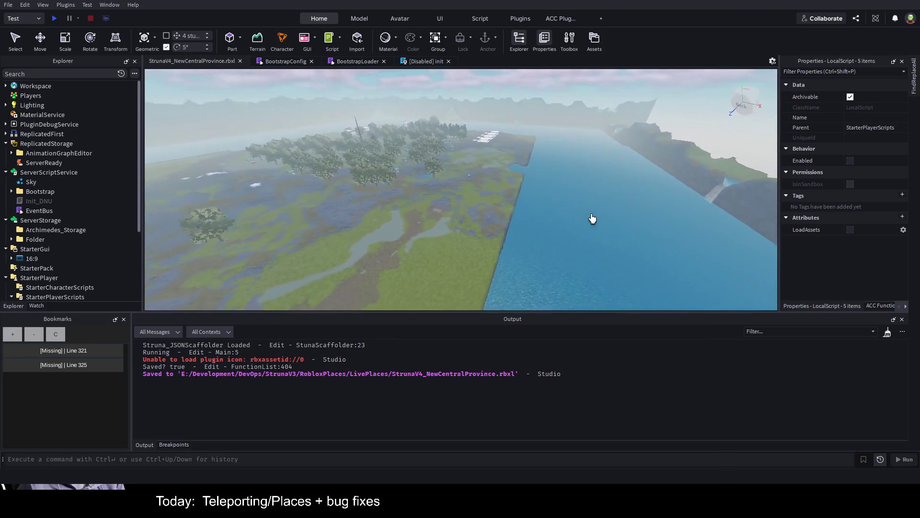
pyautogui.press('w')
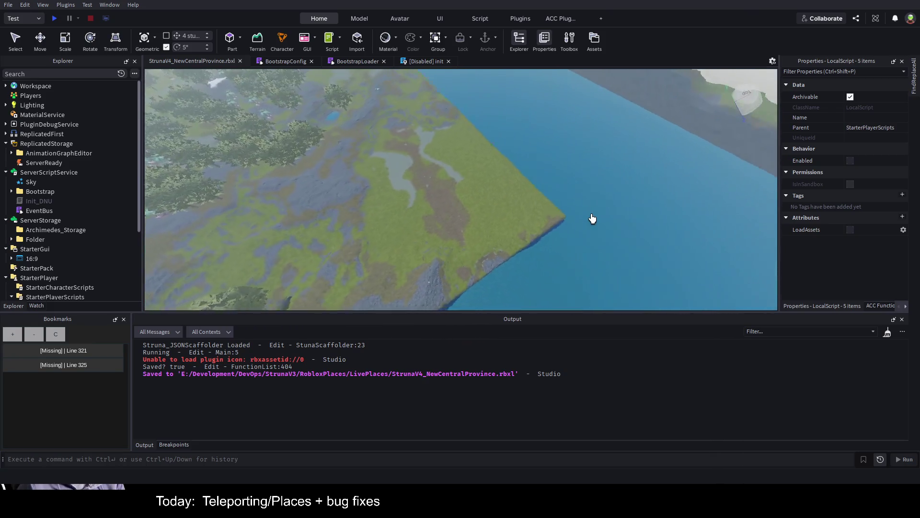
pyautogui.press('s')
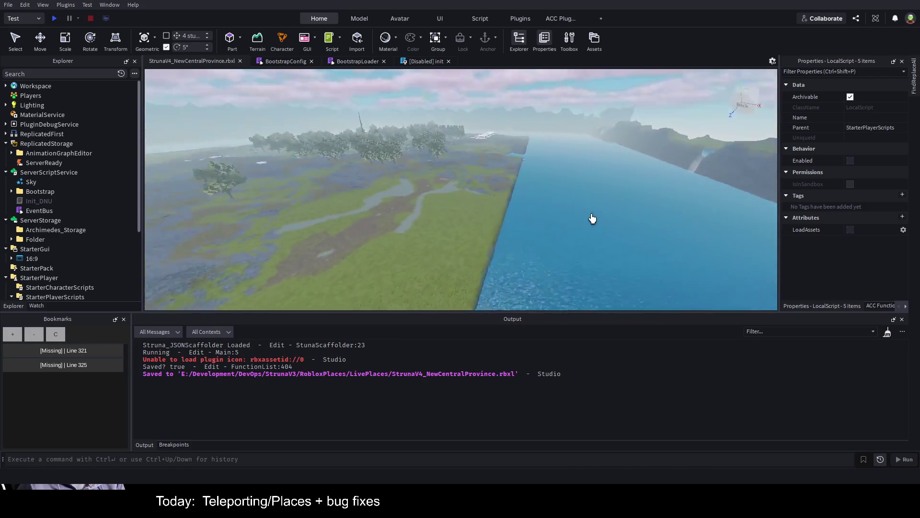
pyautogui.press('w')
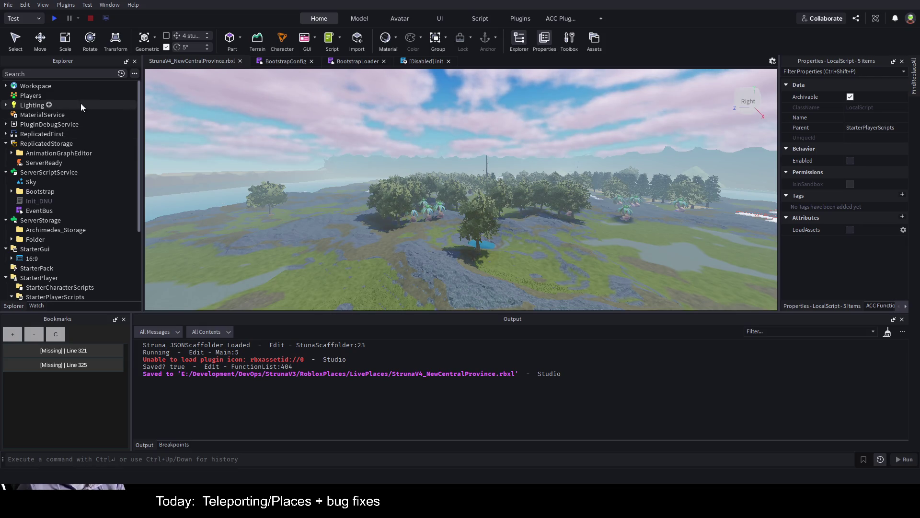
# Delete the Trees folder under Workspace > Common > Vegitation
pyautogui.click(5, 86)
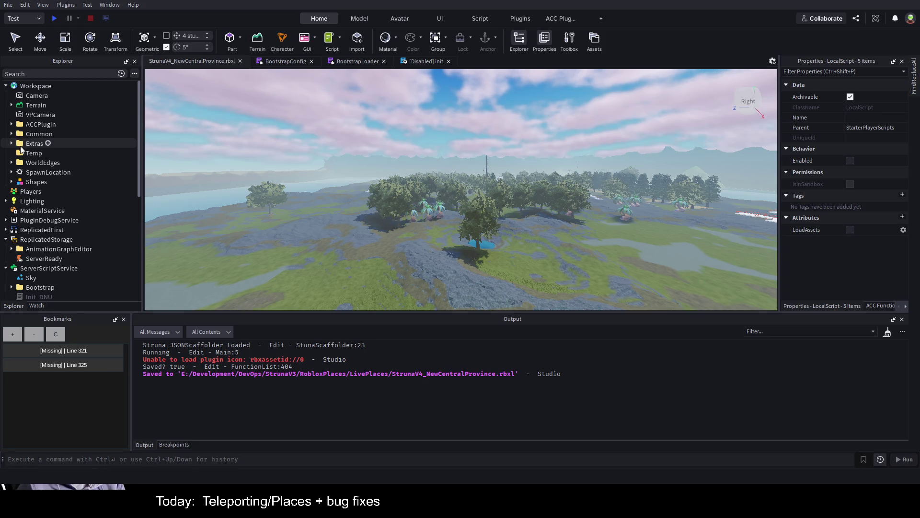
pyautogui.click(11, 134)
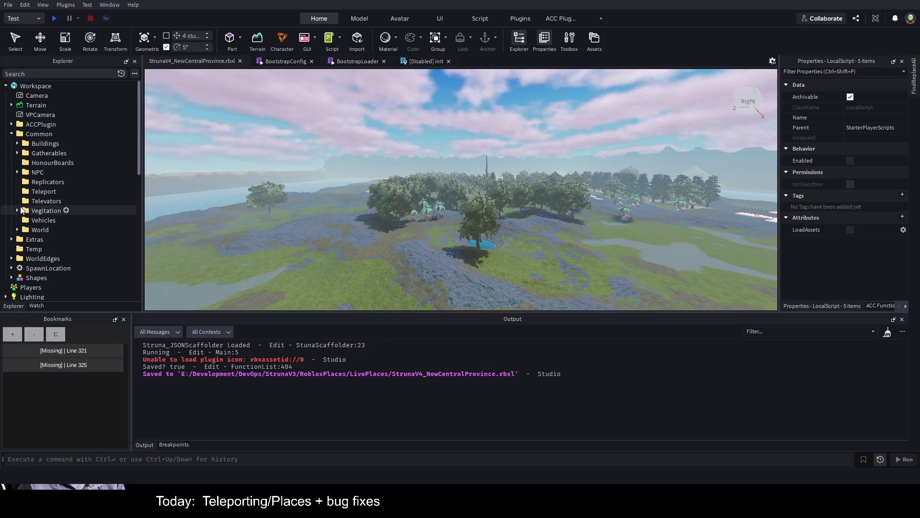
pyautogui.click(17, 211)
pyautogui.click(23, 230)
pyautogui.click(44, 231)
pyautogui.press('Delete')
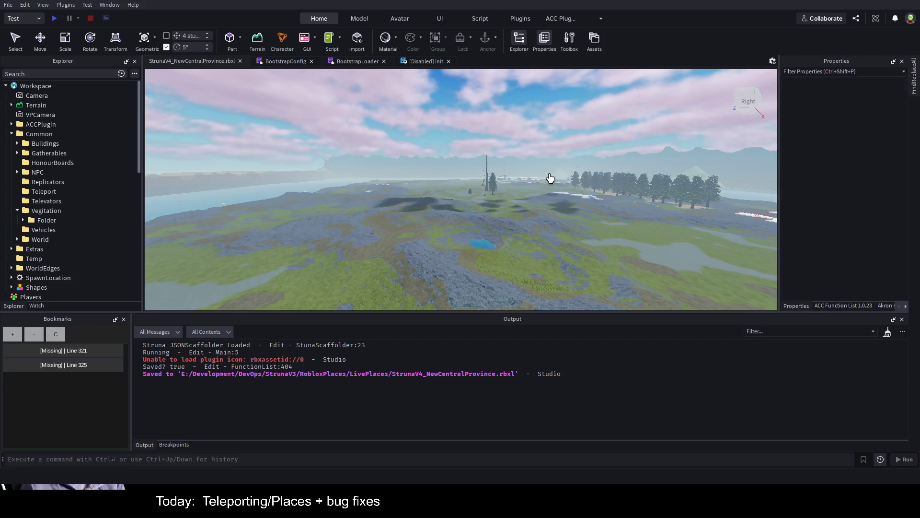
# Fly over the island past the domed buildings to check the result
pyautogui.press('w')
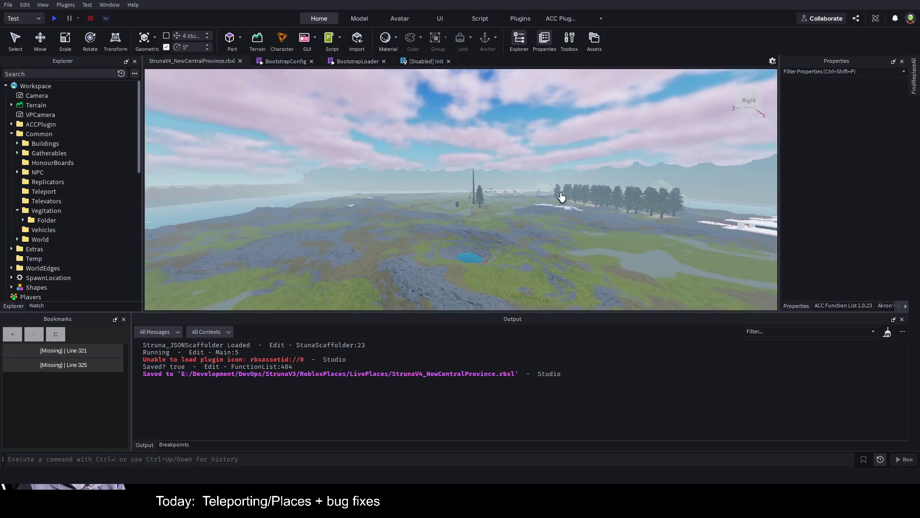
pyautogui.press('w')
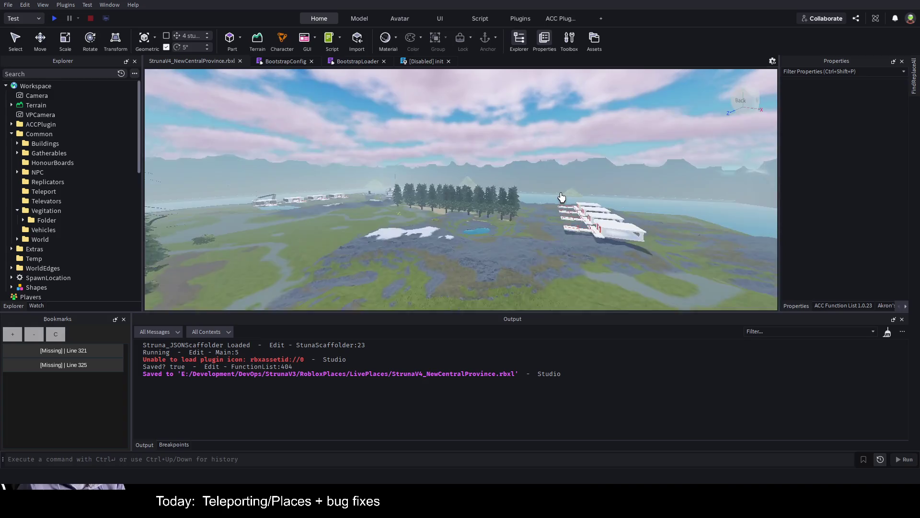
pyautogui.press('w')
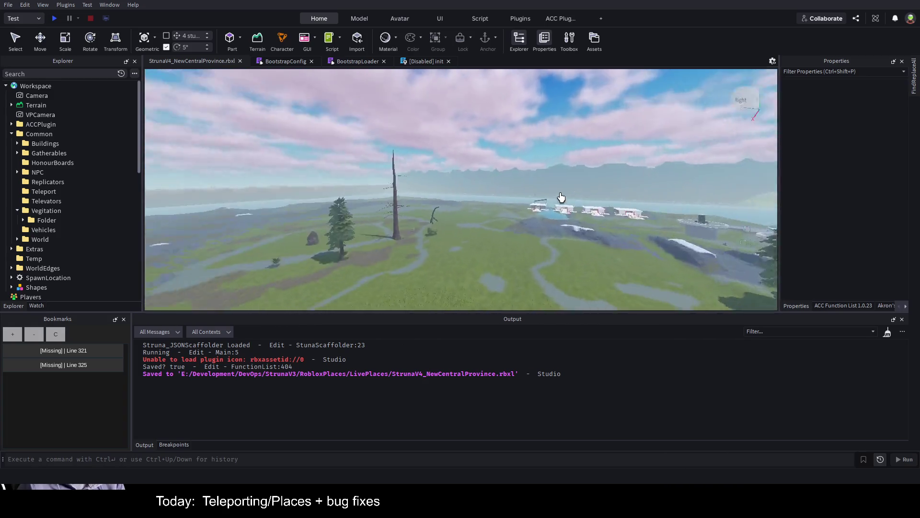
pyautogui.press('w')
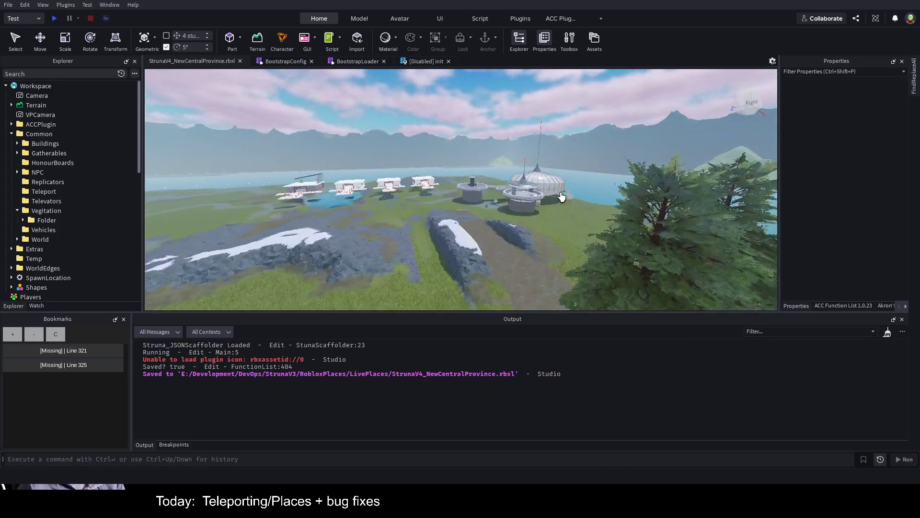
pyautogui.press('w')
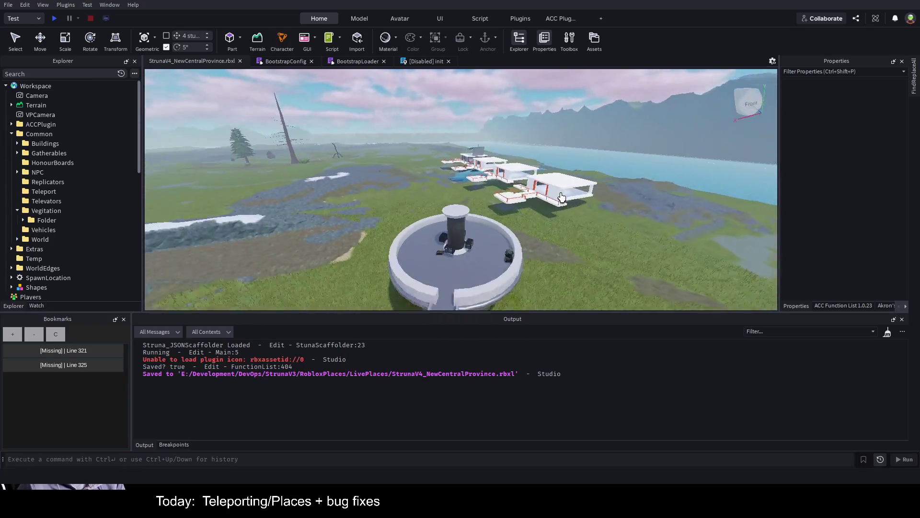
pyautogui.press('w')
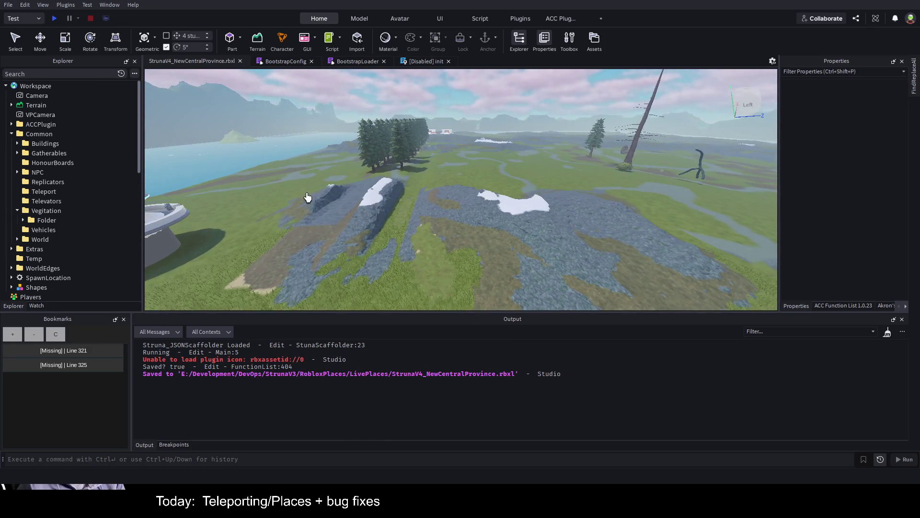
# Smooth and flatten the rock ridges with the Terrain Editor's Smooth tool
pyautogui.click(258, 39)
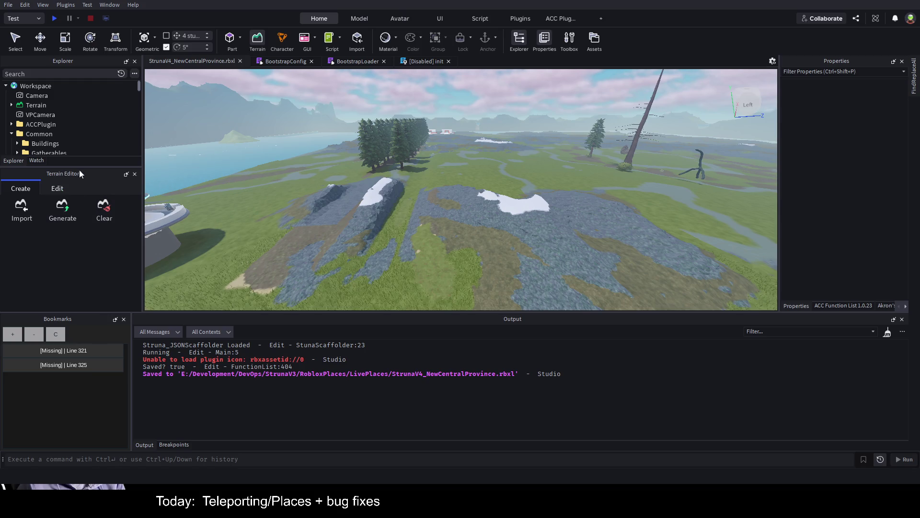
pyautogui.click(56, 189)
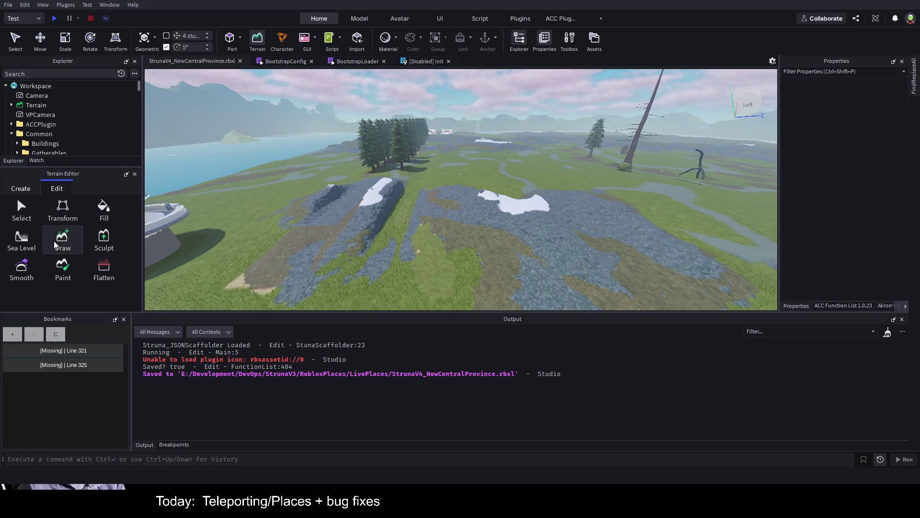
pyautogui.click(32, 277)
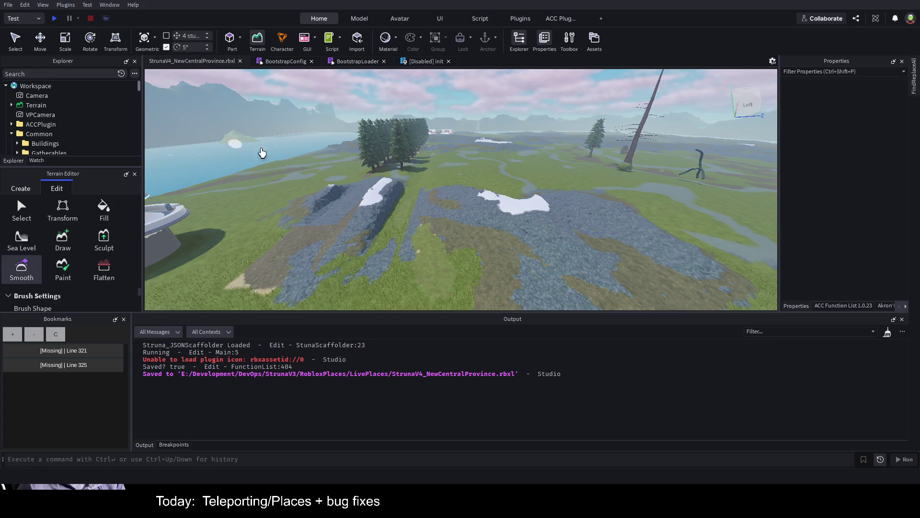
pyautogui.moveTo(378, 218)
pyautogui.mouseDown()
pyautogui.moveTo(381, 201)
pyautogui.moveTo(363, 239)
pyautogui.moveTo(390, 188)
pyautogui.mouseUp()
pyautogui.scroll(5, 386, 197)
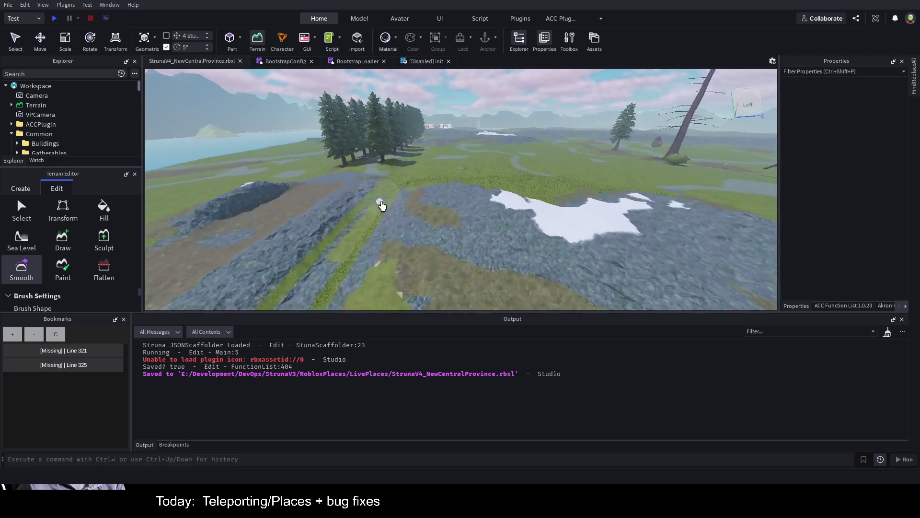
pyautogui.moveTo(412, 255)
pyautogui.mouseDown()
pyautogui.moveTo(436, 220)
pyautogui.moveTo(439, 181)
pyautogui.moveTo(317, 207)
pyautogui.moveTo(355, 257)
pyautogui.mouseUp()
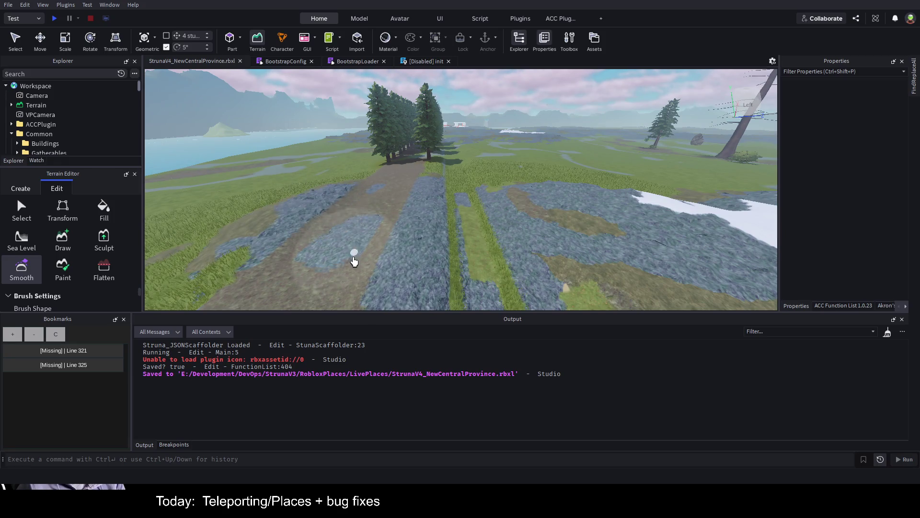
# Pull the camera back until the station structure comes into view
pyautogui.press('w')
pyautogui.press('d')
pyautogui.press('s')
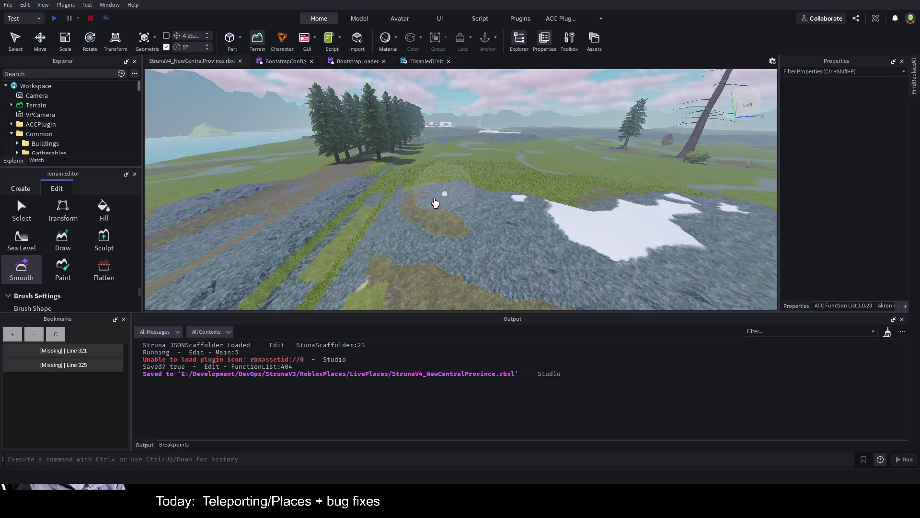
pyautogui.press('Left')
pyautogui.press('s')
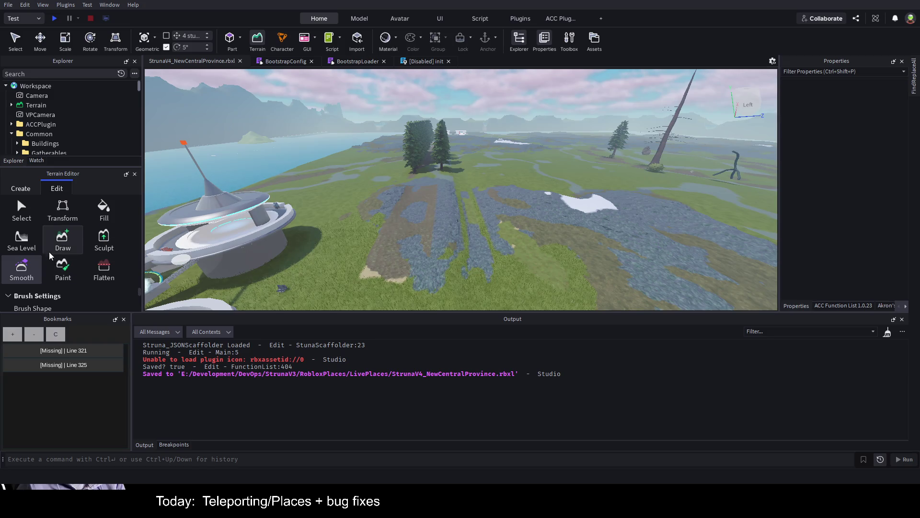
pyautogui.click(67, 273)
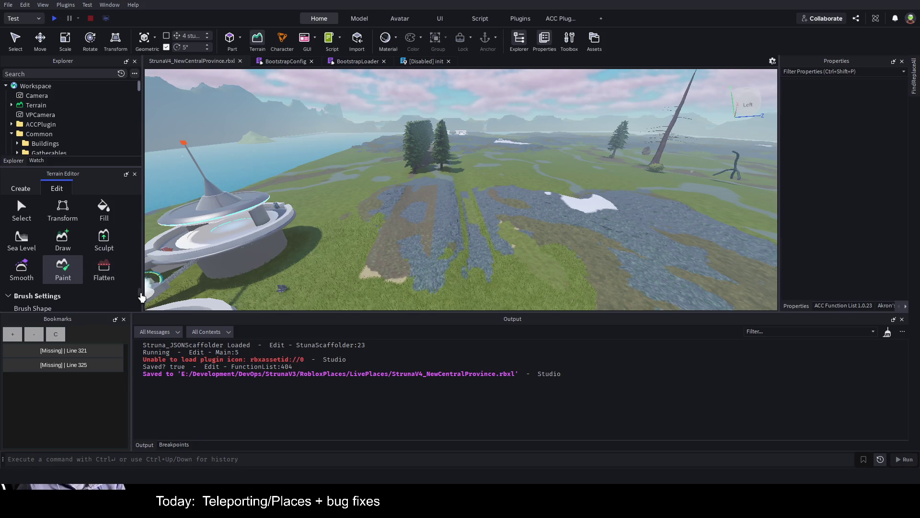
# Dock the terrain tools beside Properties and widen them to show the materials
pyautogui.scroll(-5, 137, 293)
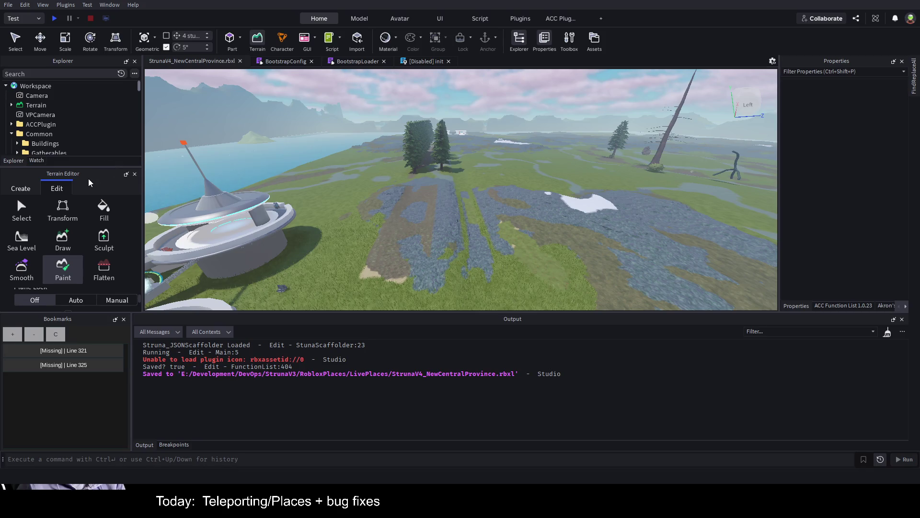
pyautogui.moveTo(91, 176)
pyautogui.mouseDown()
pyautogui.moveTo(749, 121)
pyautogui.moveTo(766, 141)
pyautogui.mouseUp()
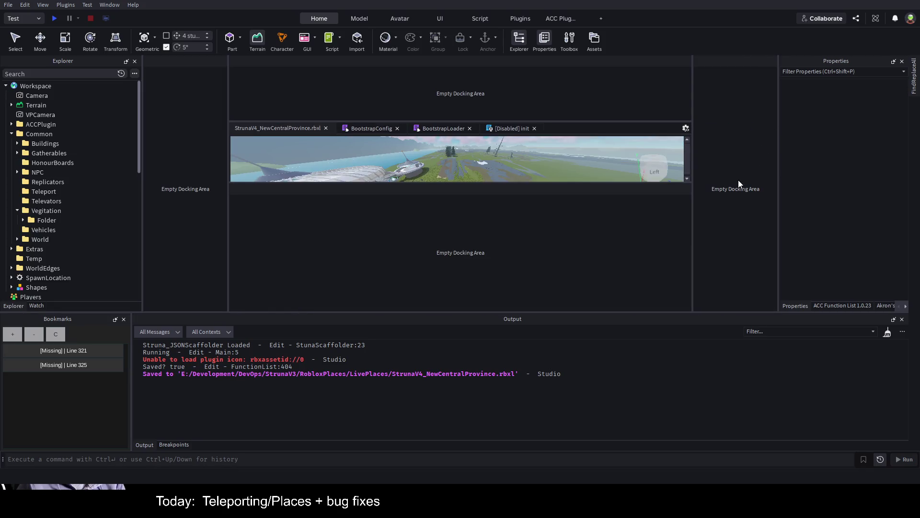
pyautogui.moveTo(739, 180); pyautogui.dragTo(739, 181)
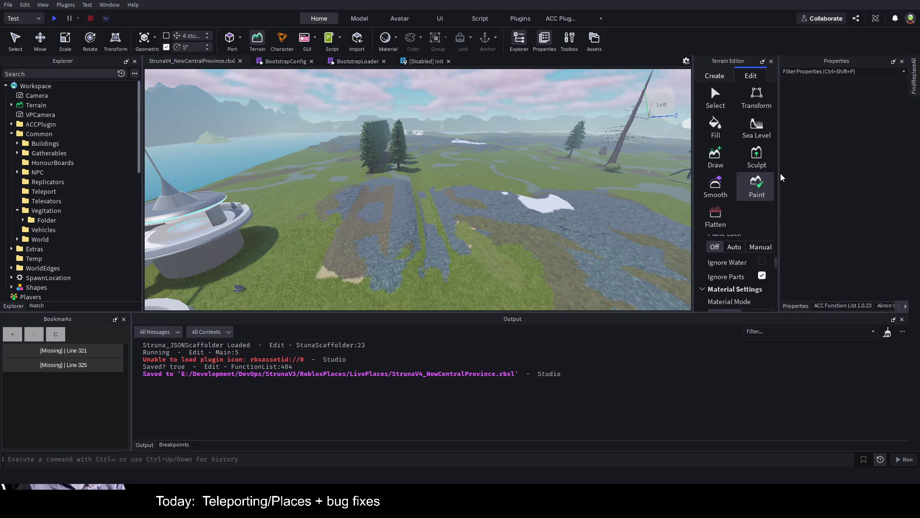
pyautogui.moveTo(780, 177); pyautogui.dragTo(803, 190)
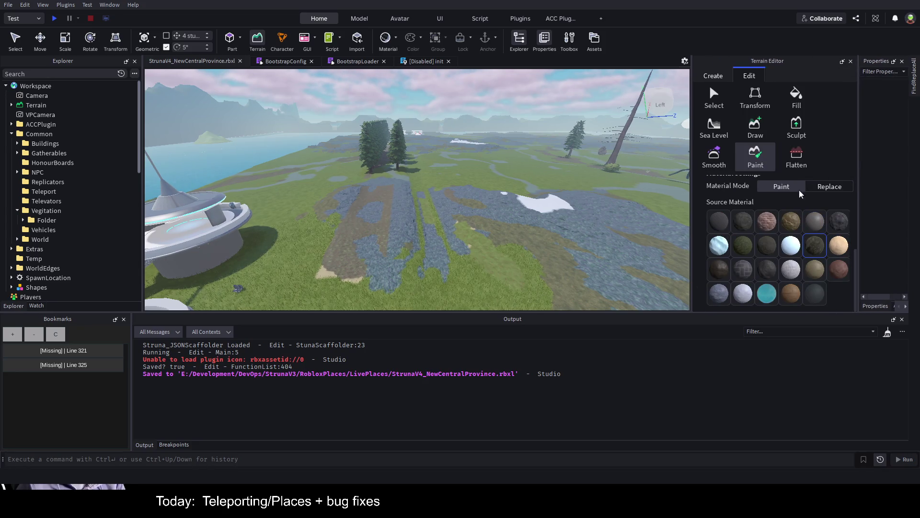
# Paint grass over the rock patch near the station
pyautogui.click(744, 245)
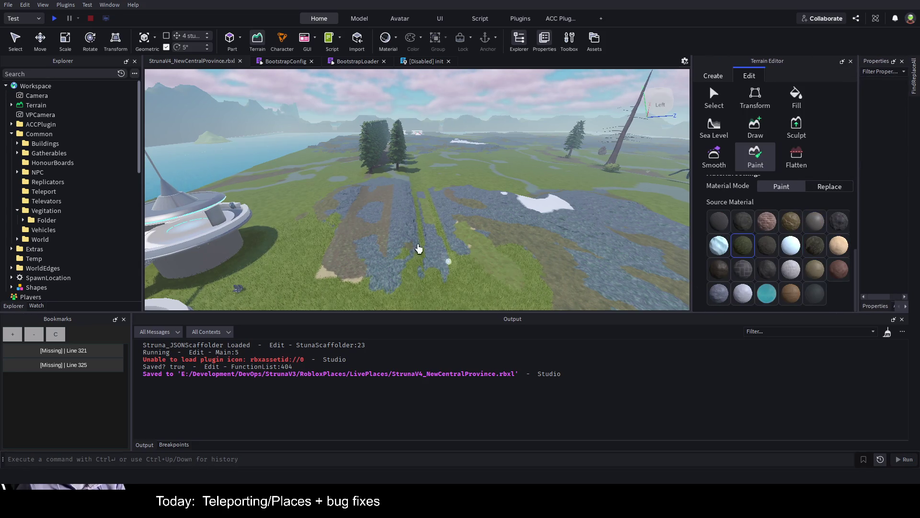
pyautogui.moveTo(386, 268)
pyautogui.mouseDown()
pyautogui.moveTo(403, 281)
pyautogui.moveTo(354, 263)
pyautogui.moveTo(364, 250)
pyautogui.moveTo(329, 268)
pyautogui.moveTo(385, 220)
pyautogui.moveTo(362, 214)
pyautogui.moveTo(370, 191)
pyautogui.moveTo(354, 195)
pyautogui.moveTo(402, 223)
pyautogui.moveTo(436, 269)
pyautogui.moveTo(454, 245)
pyautogui.moveTo(361, 247)
pyautogui.moveTo(308, 286)
pyautogui.moveTo(378, 206)
pyautogui.moveTo(335, 213)
pyautogui.moveTo(390, 199)
pyautogui.moveTo(404, 185)
pyautogui.moveTo(357, 192)
pyautogui.moveTo(316, 217)
pyautogui.moveTo(332, 200)
pyautogui.moveTo(441, 180)
pyautogui.moveTo(350, 193)
pyautogui.moveTo(301, 219)
pyautogui.mouseUp()
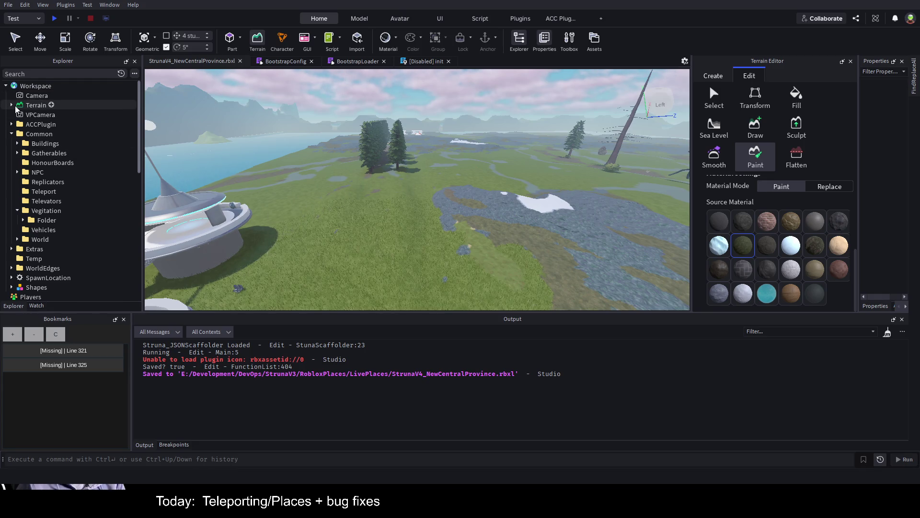
pyautogui.scroll(-3, 40, 232)
# Set Lighting's TimeOfDay to 20:00:00 for evening and save the place with Ctrl+S
pyautogui.click(36, 245)
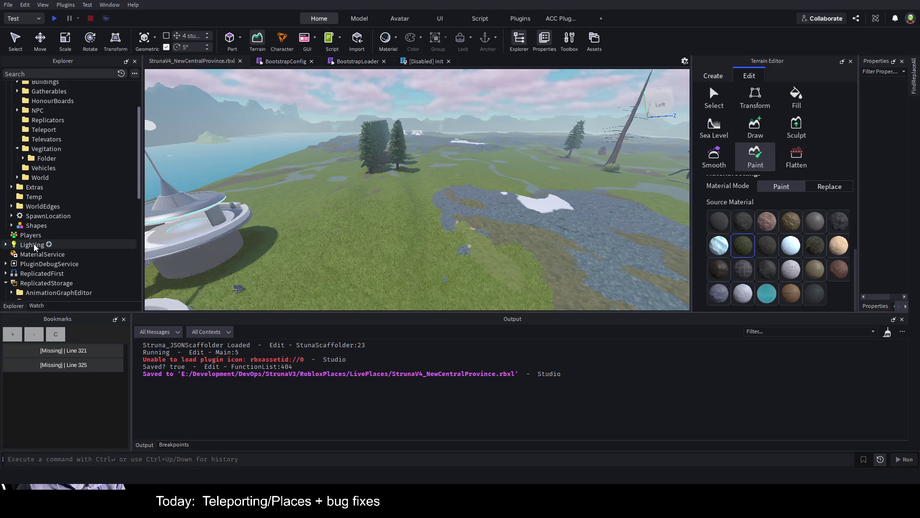
pyautogui.click(851, 61)
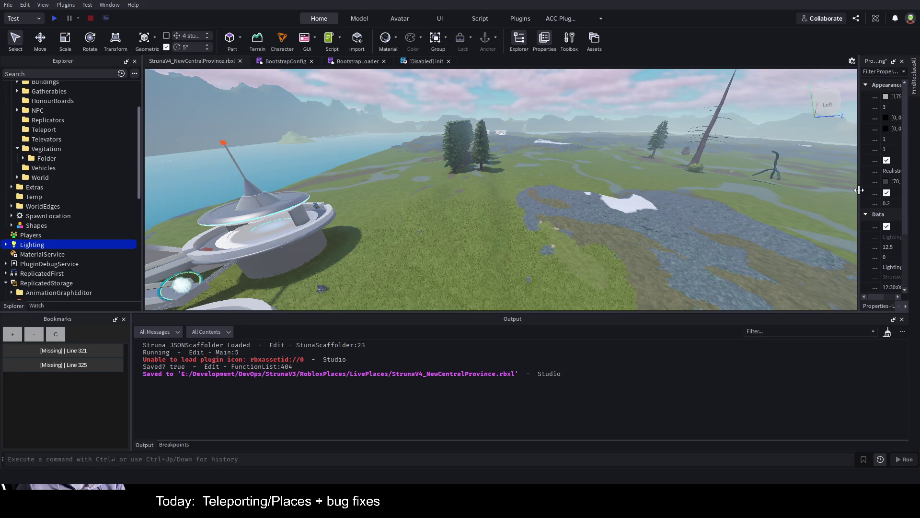
pyautogui.moveTo(858, 189); pyautogui.dragTo(600, 196)
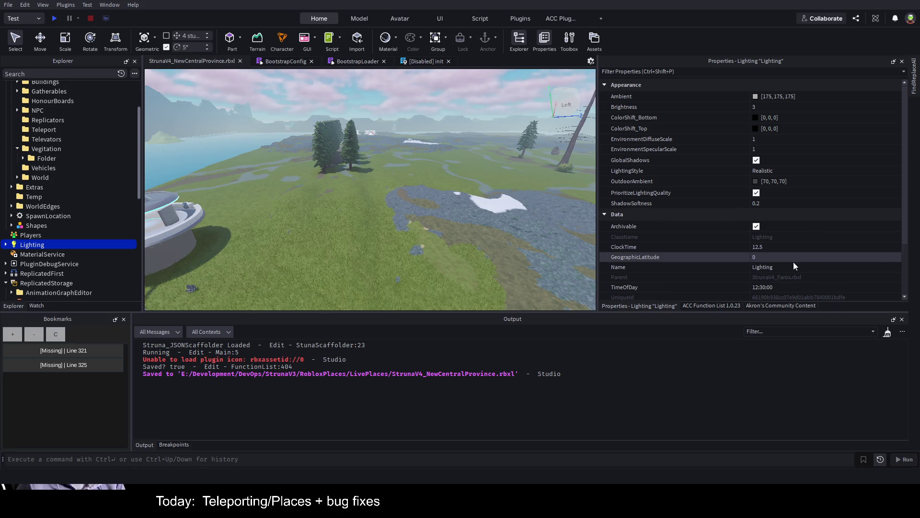
pyautogui.click(803, 287)
pyautogui.write('8')
pyautogui.press('BackSpace')
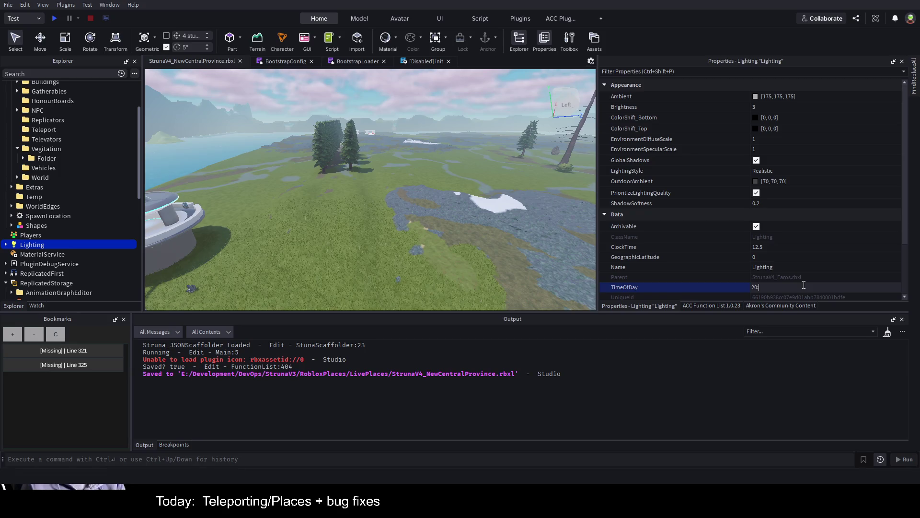
pyautogui.press('Return')
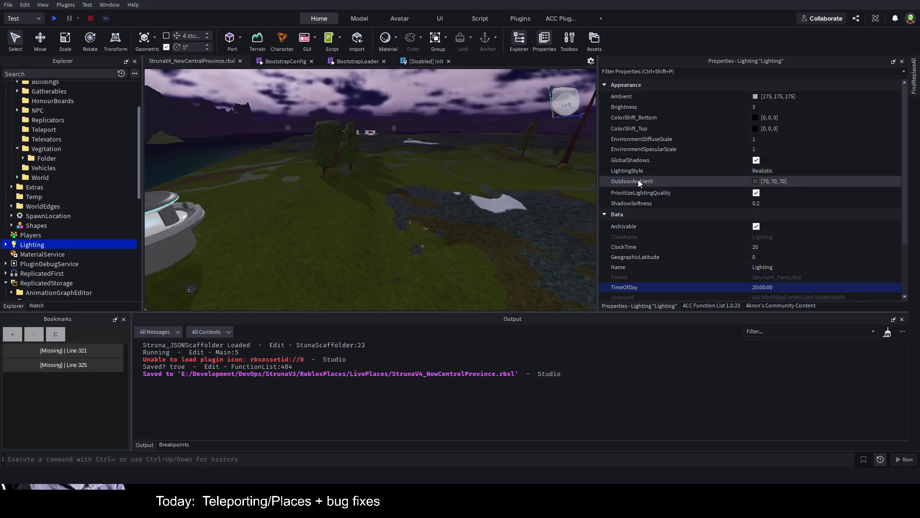
pyautogui.hotkey('ctrl', 's')
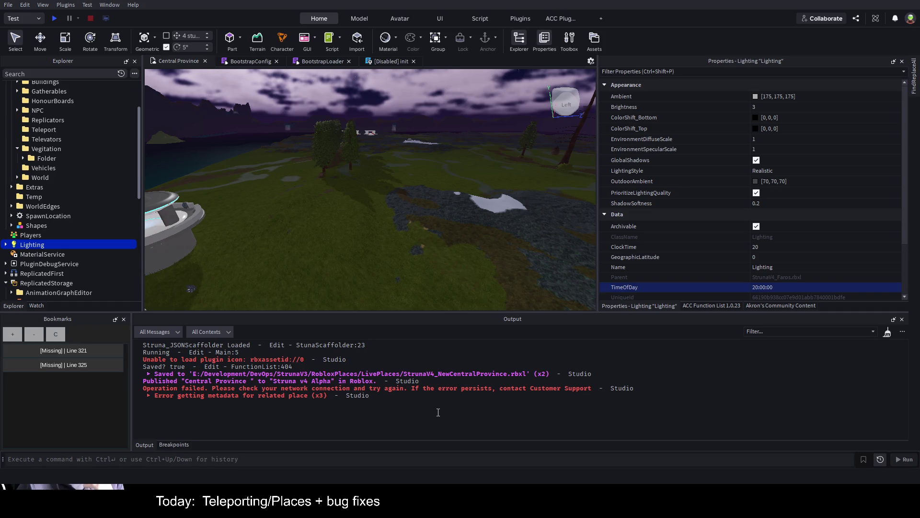
# Expand and collapse the 'Error getting metadata for related place' group in the Output window
pyautogui.click(149, 396)
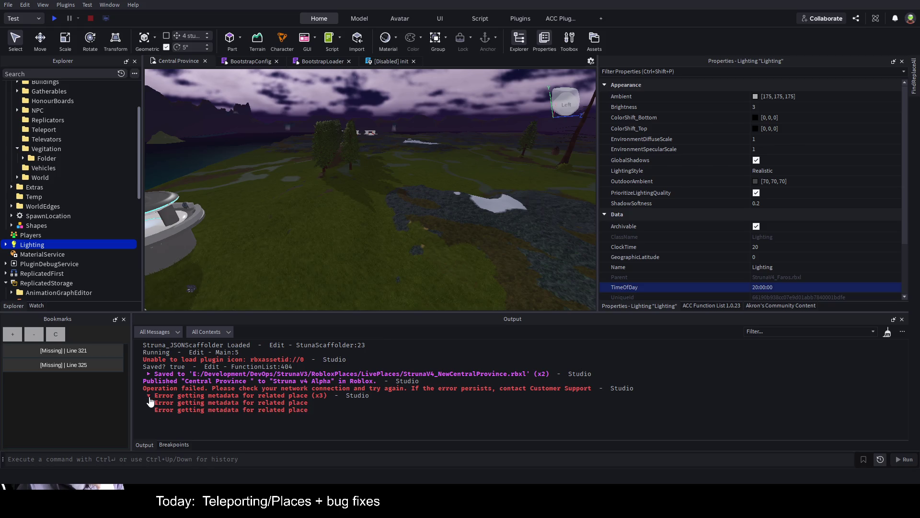
pyautogui.click(150, 395)
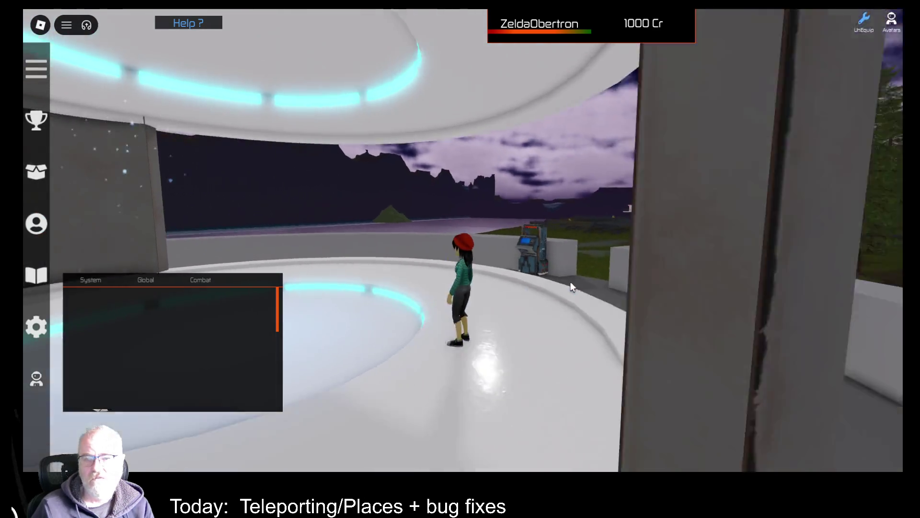
# Jump the avatar onto the low wall and look around at the lake, sky and shore
pyautogui.press('w')
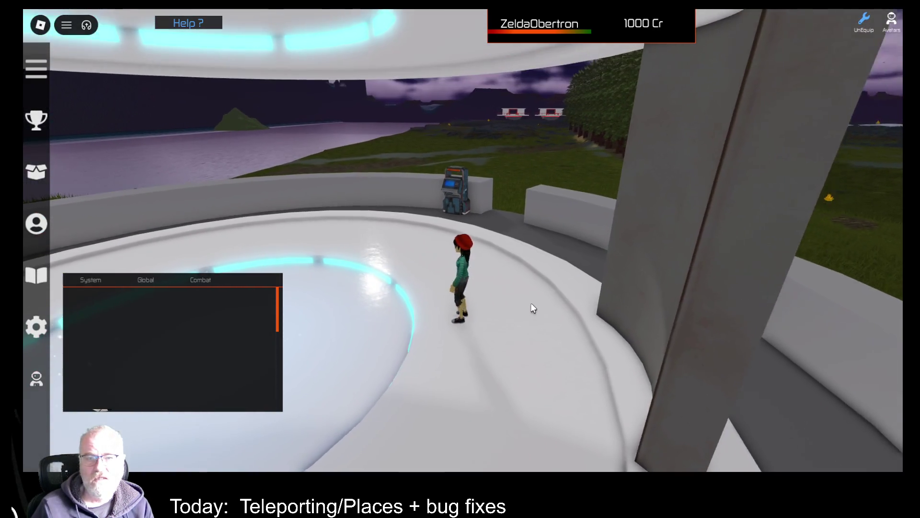
pyautogui.press('d')
pyautogui.press('space')
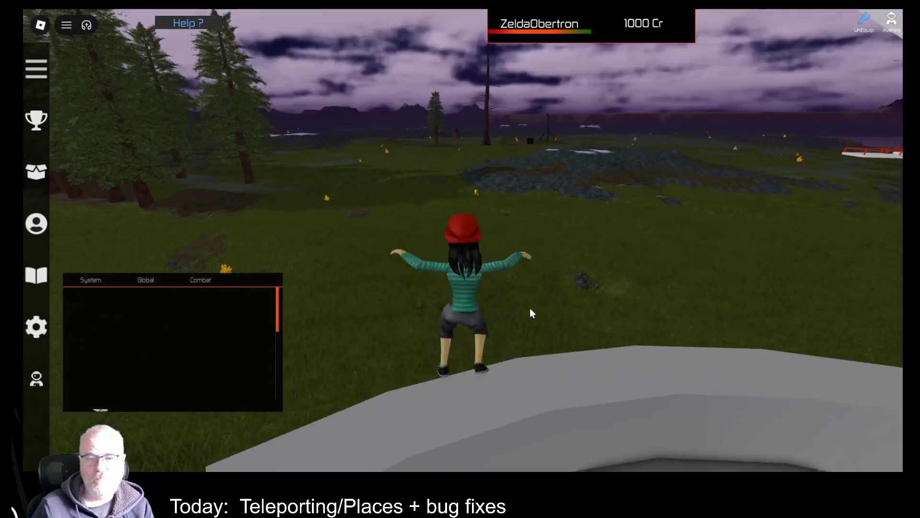
pyautogui.press('space')
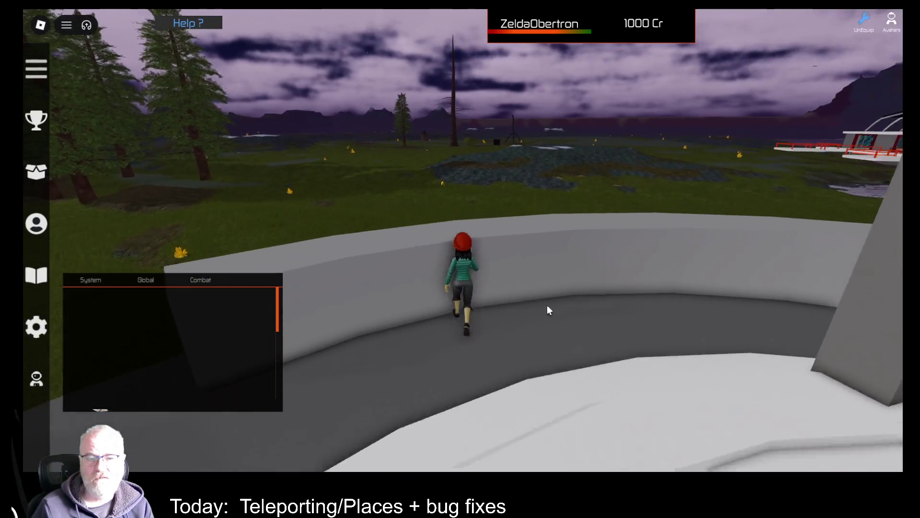
pyautogui.press('Right')
pyautogui.press('Left')
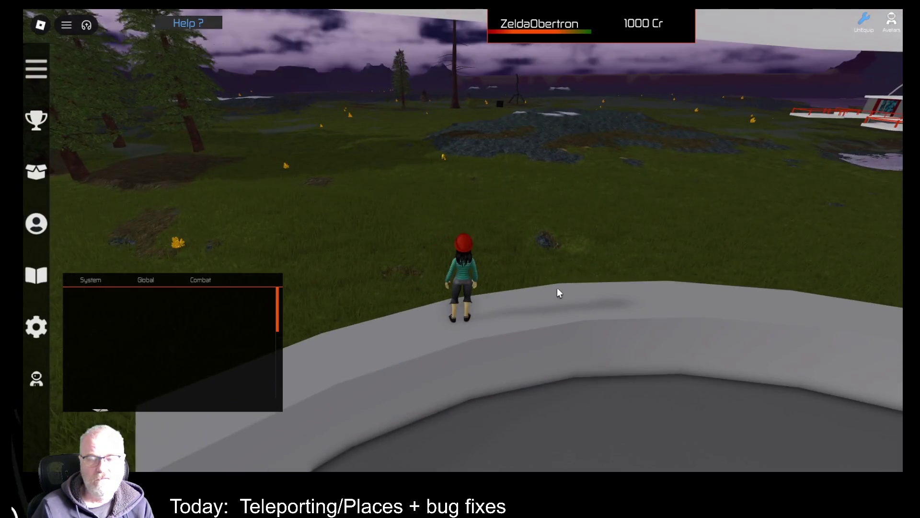
pyautogui.press('Right')
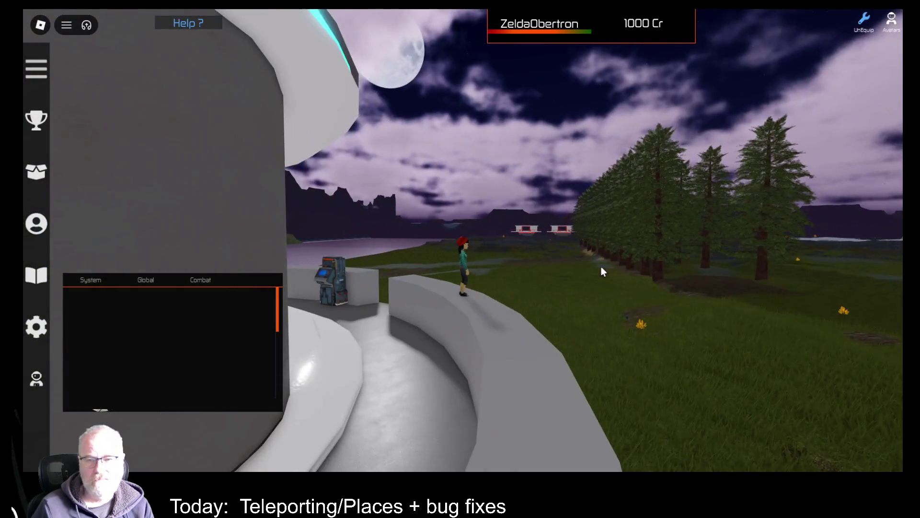
pyautogui.press('Left')
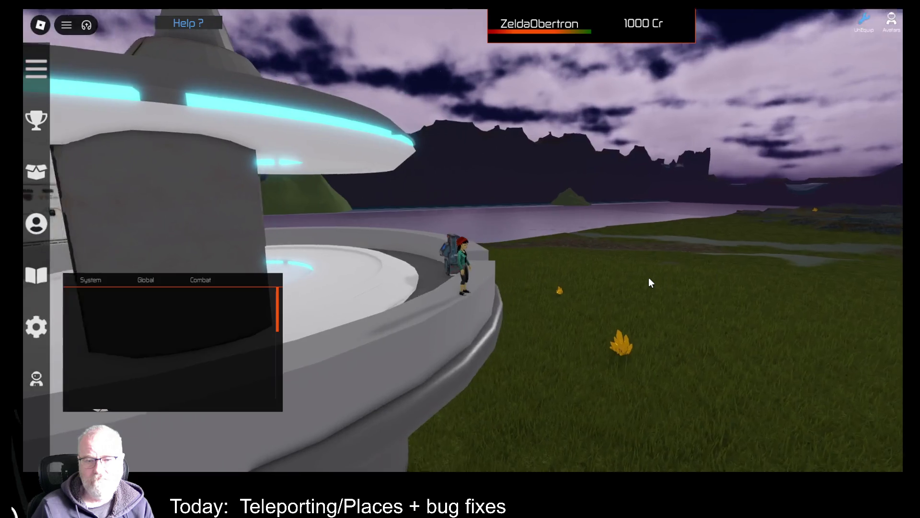
pyautogui.press('Right')
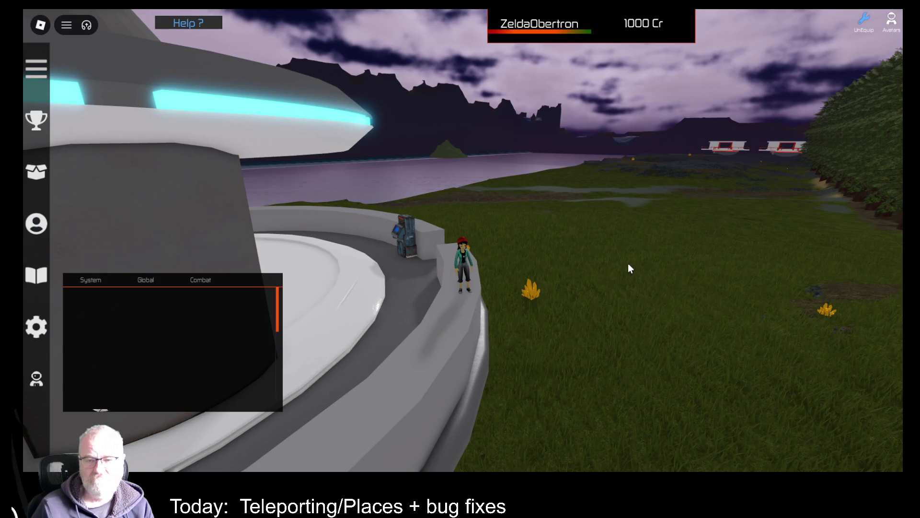
# Walk off the wall into the grass field, opening and closing the Tools inventory
pyautogui.press('i')
pyautogui.press('i')
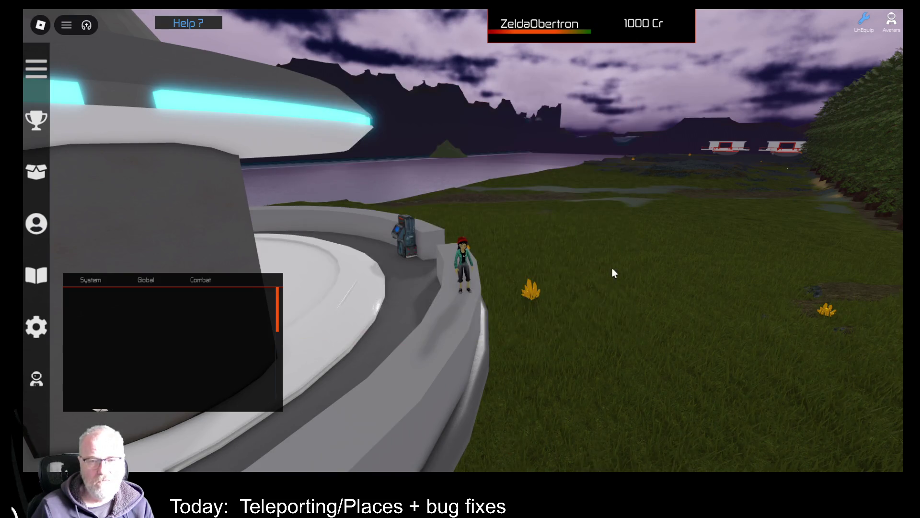
pyautogui.press('w')
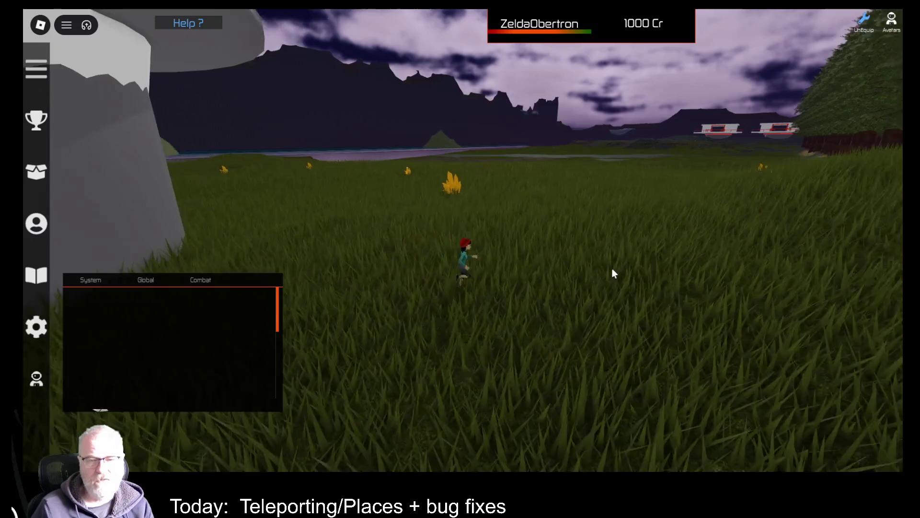
pyautogui.press('i')
pyautogui.press('i')
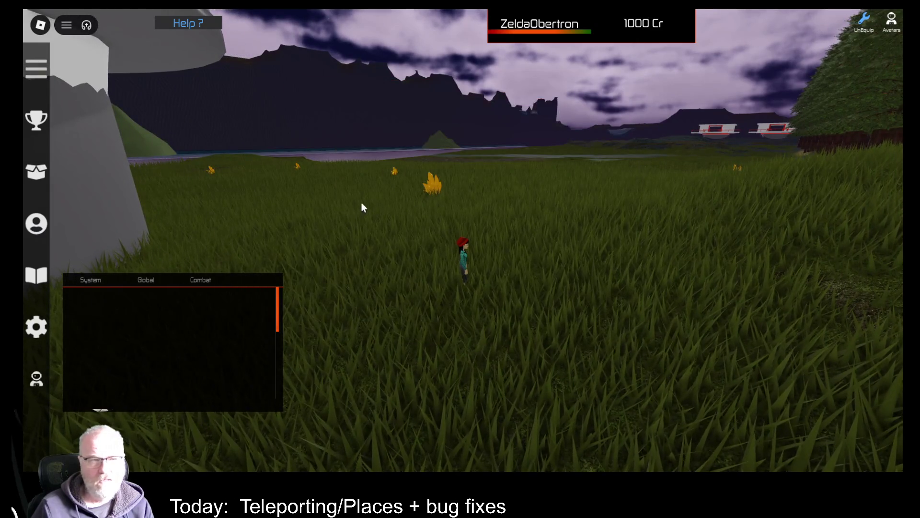
pyautogui.press('i')
pyautogui.press('i')
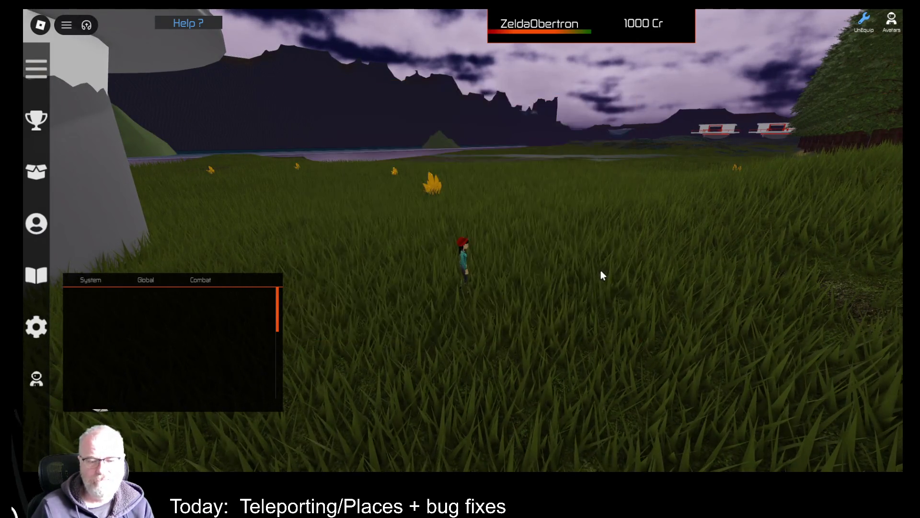
pyautogui.press('i')
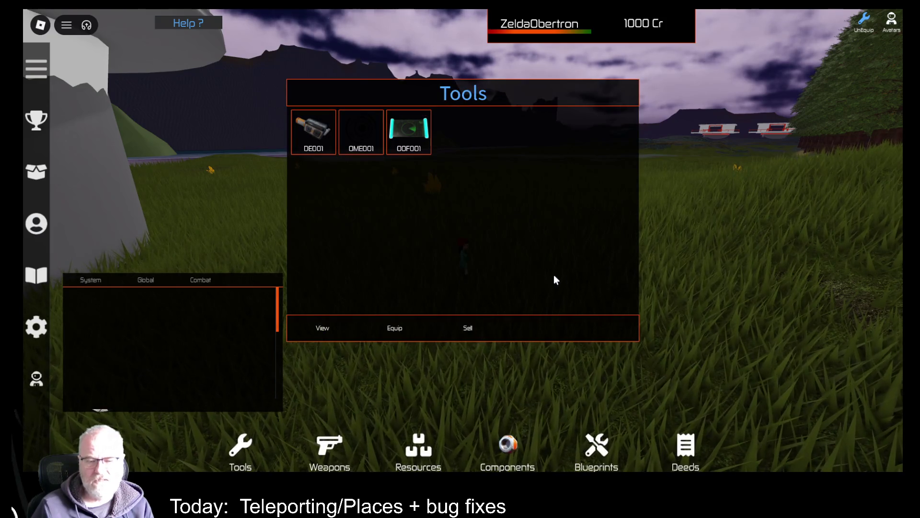
pyautogui.press('i')
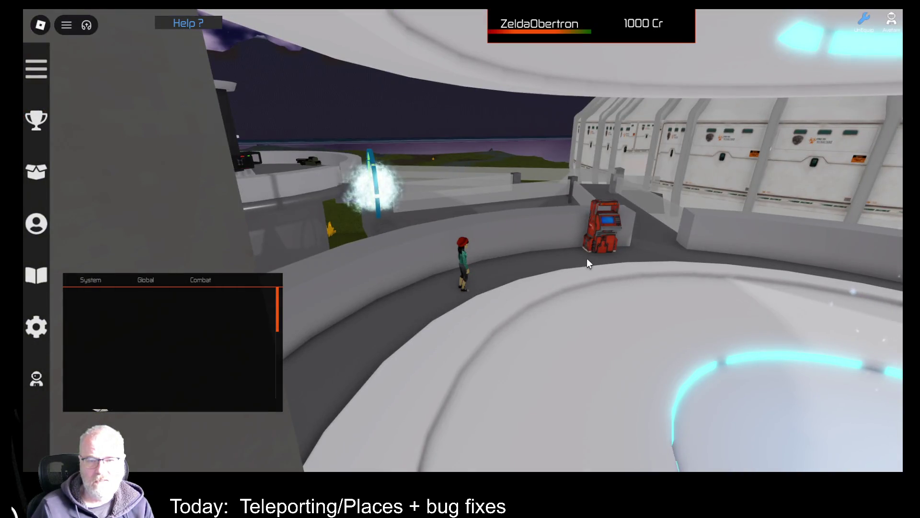
# Return to the station walkway and open, then close, the Struna shop
pyautogui.press('w')
pyautogui.press('Left')
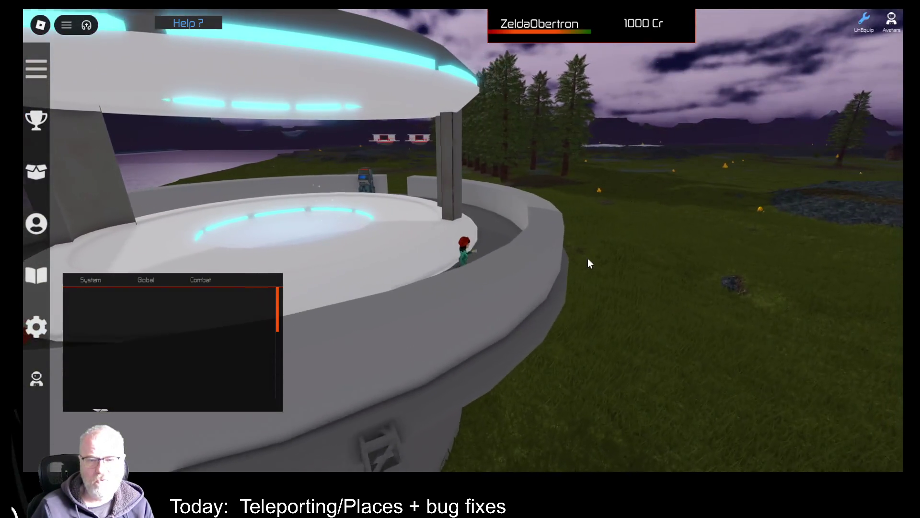
pyautogui.press('Left')
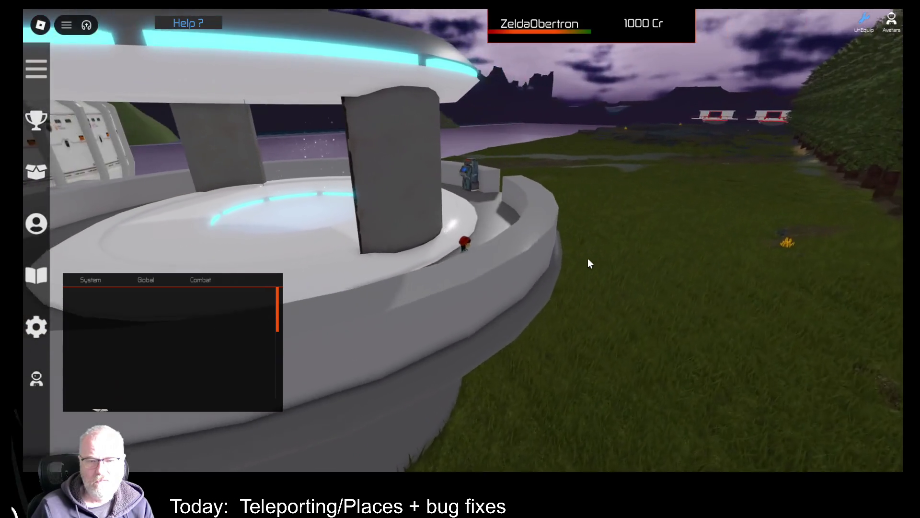
pyautogui.press('Left')
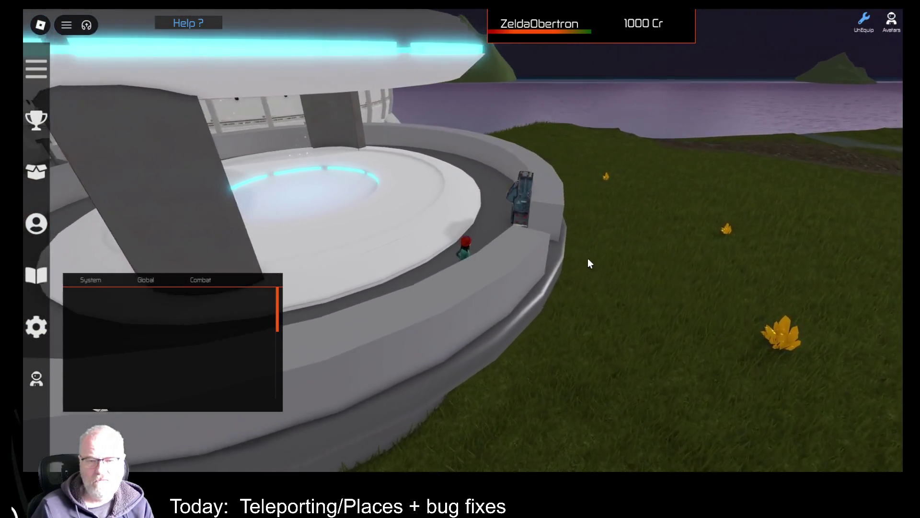
pyautogui.press('e')
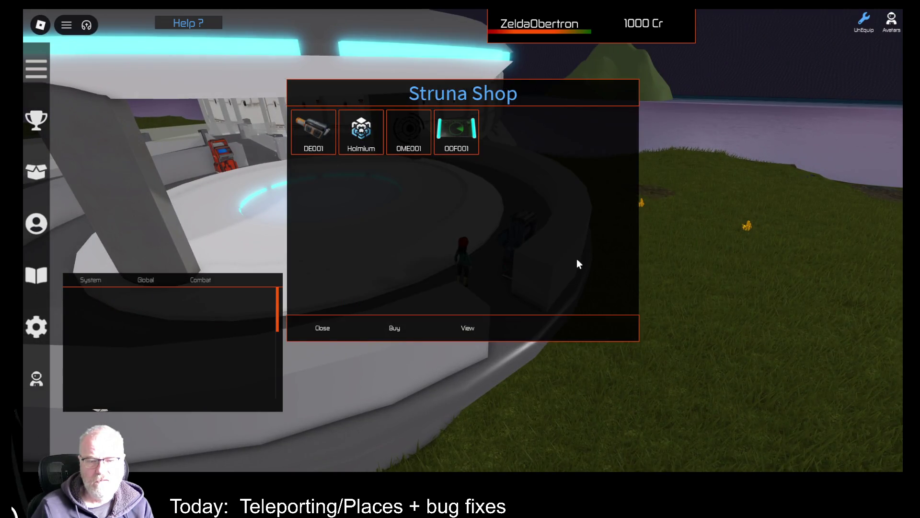
pyautogui.click(316, 336)
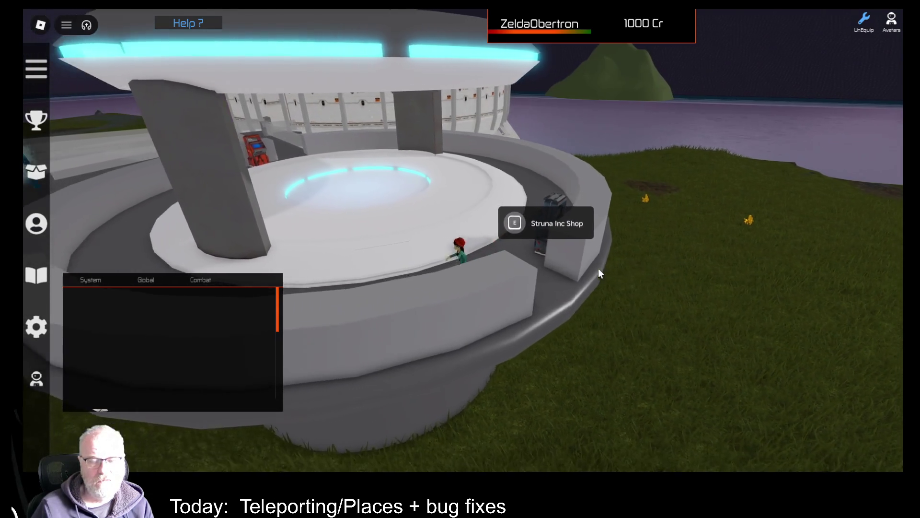
# Walk to the central teleport pad and view, then close, the play-testing help
pyautogui.press('w')
pyautogui.press('w')
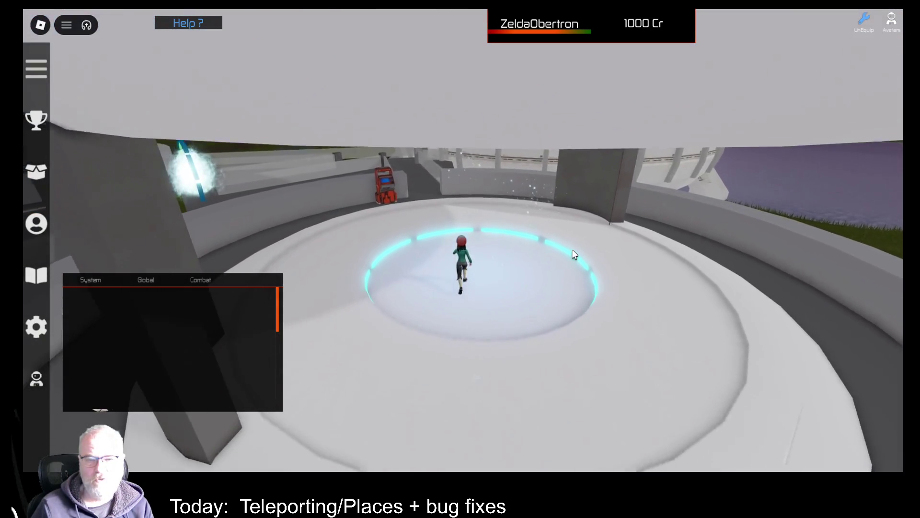
pyautogui.scroll(-5, 575, 254)
pyautogui.press('s')
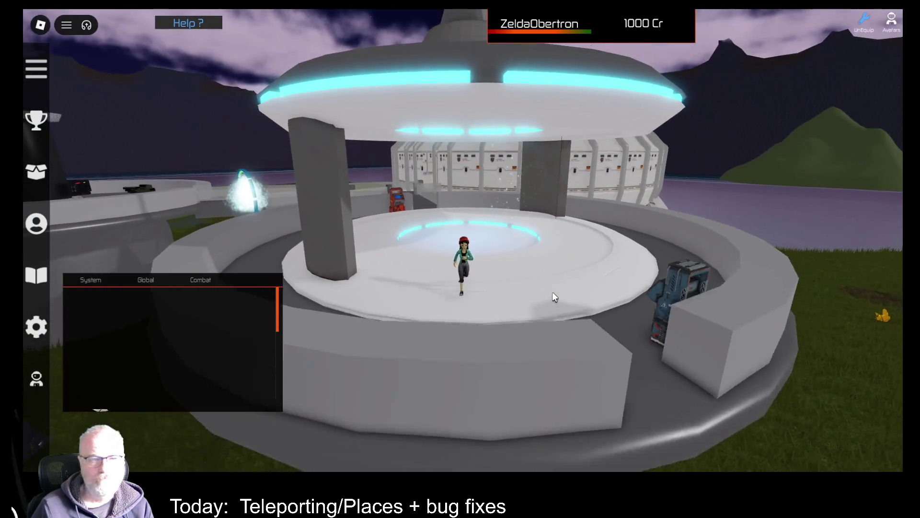
pyautogui.press('s')
pyautogui.click(193, 24)
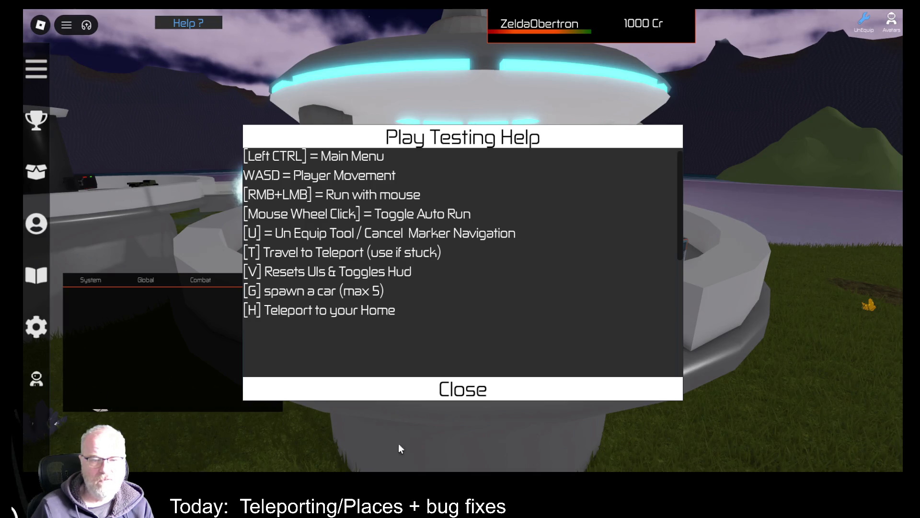
pyautogui.click(384, 389)
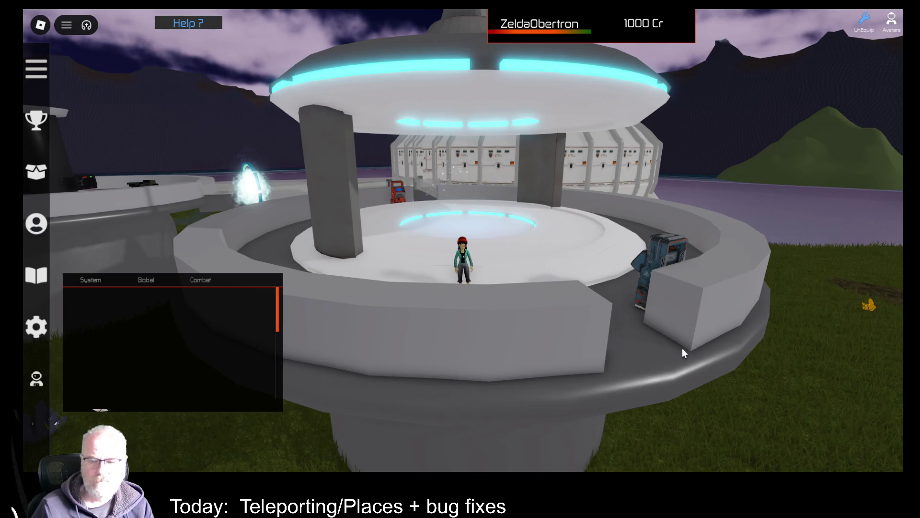
# Run out onto the grass field and equip OOF001 from the Tools inventory
pyautogui.press('d')
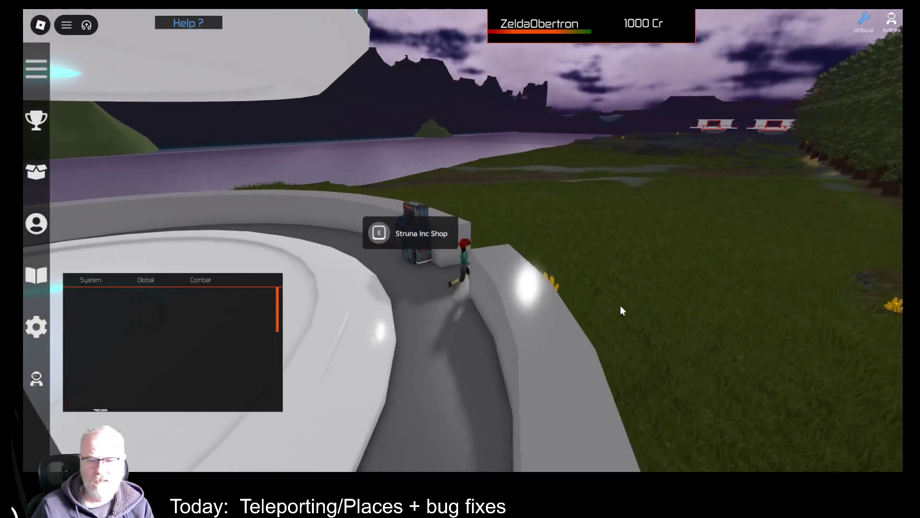
pyautogui.press('w')
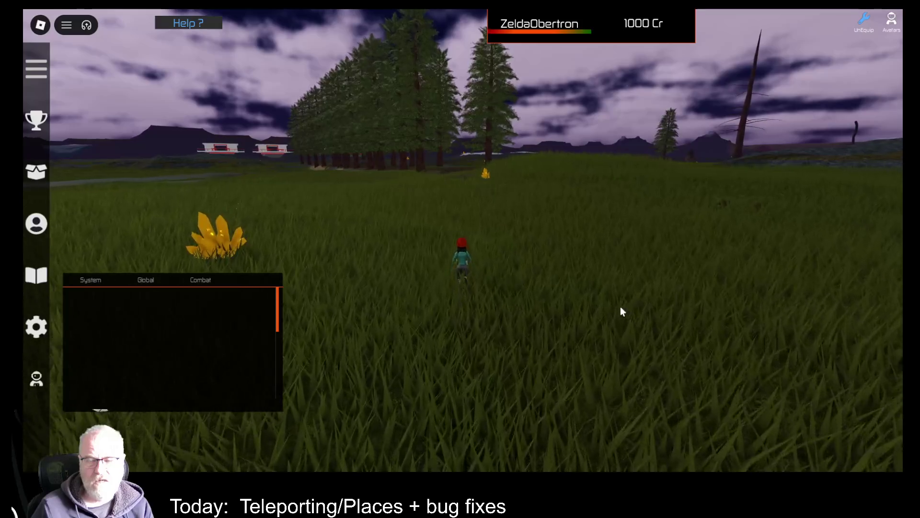
pyautogui.press('i')
pyautogui.click(394, 139)
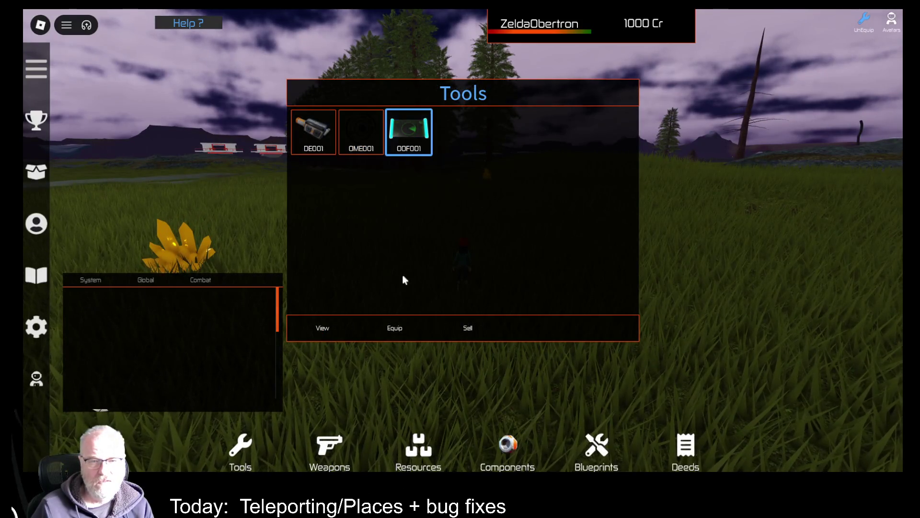
pyautogui.click(404, 331)
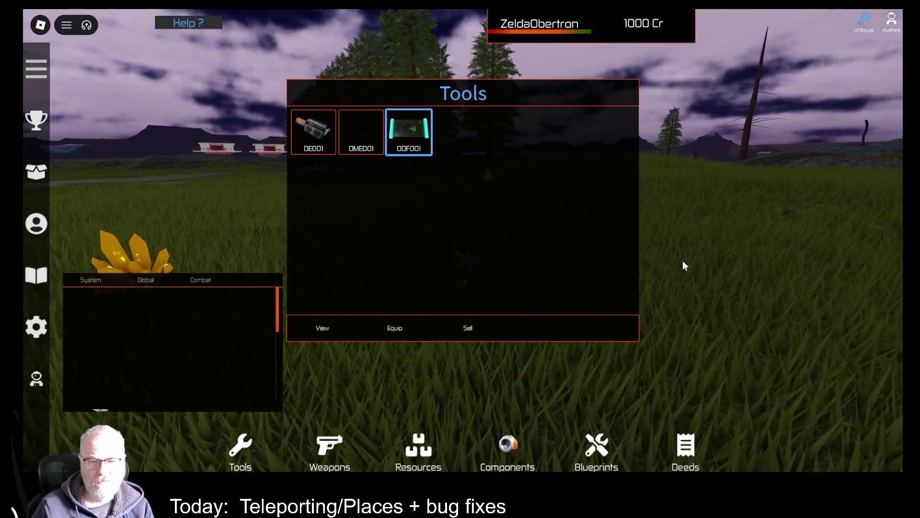
pyautogui.press('i')
# Toggle the Tools inventory and open, then close, the developer console
pyautogui.press('Left')
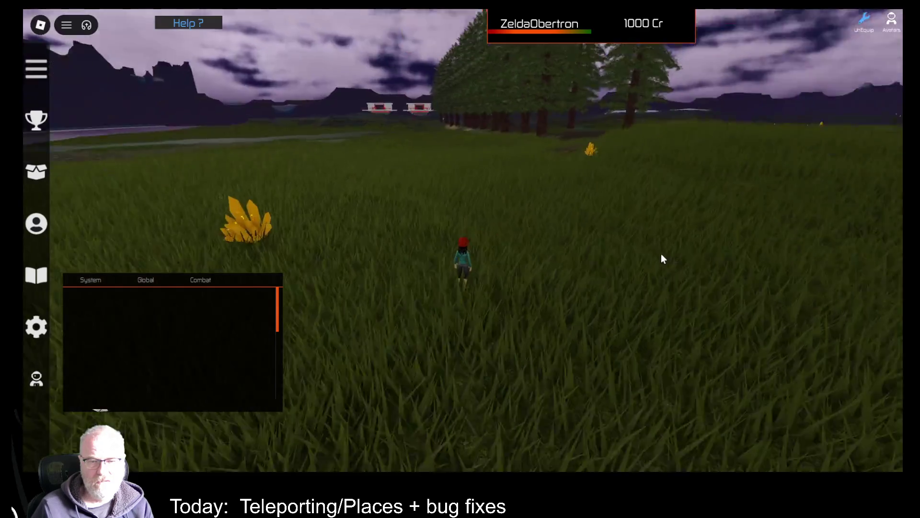
pyautogui.press('i')
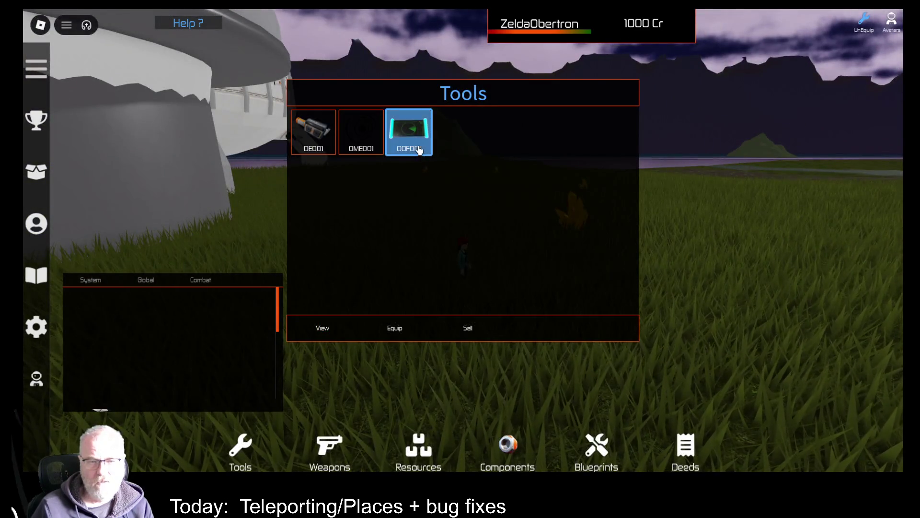
pyautogui.press('i')
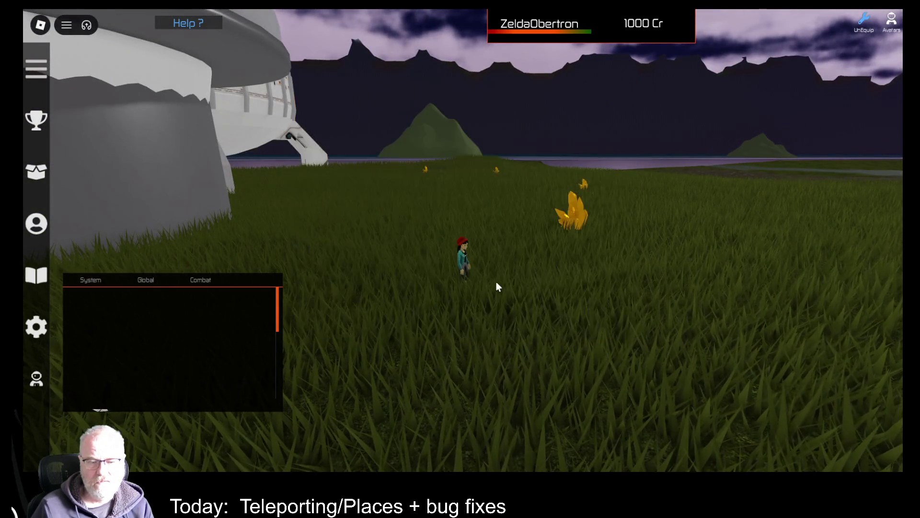
pyautogui.press('F9')
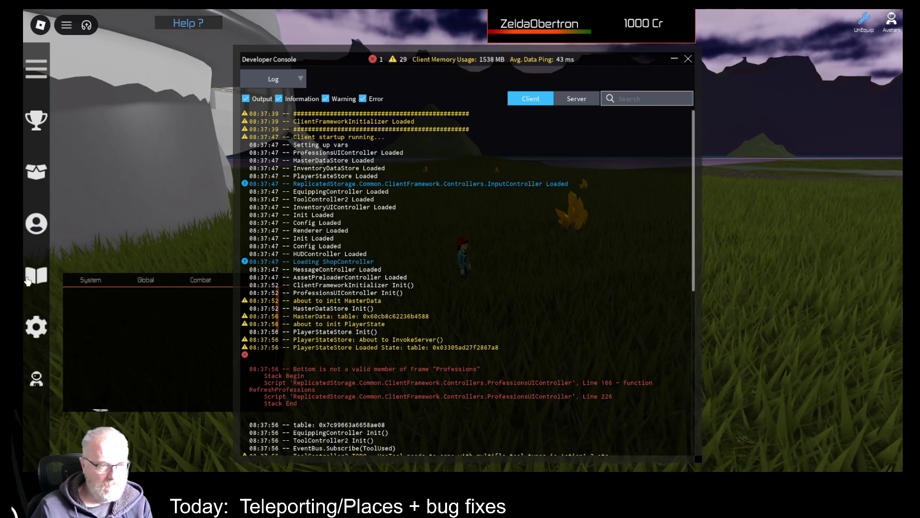
pyautogui.press('i')
pyautogui.click(688, 59)
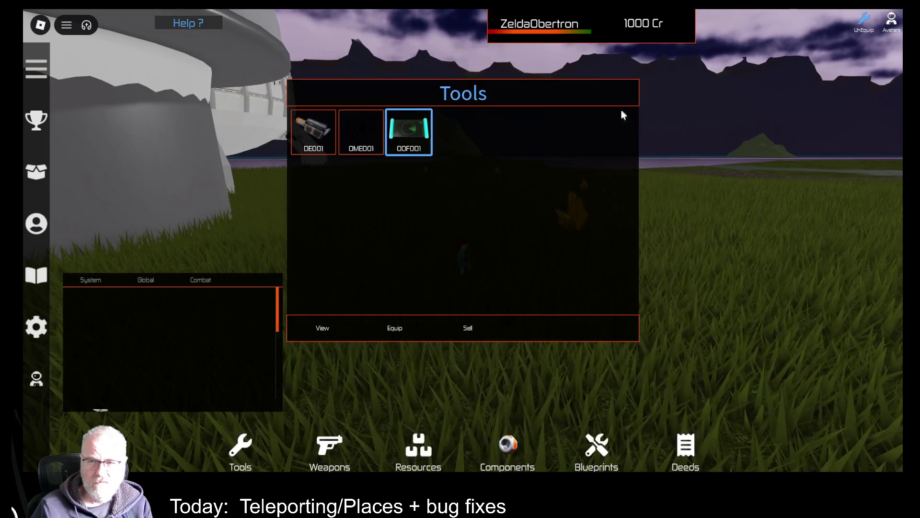
pyautogui.press('i')
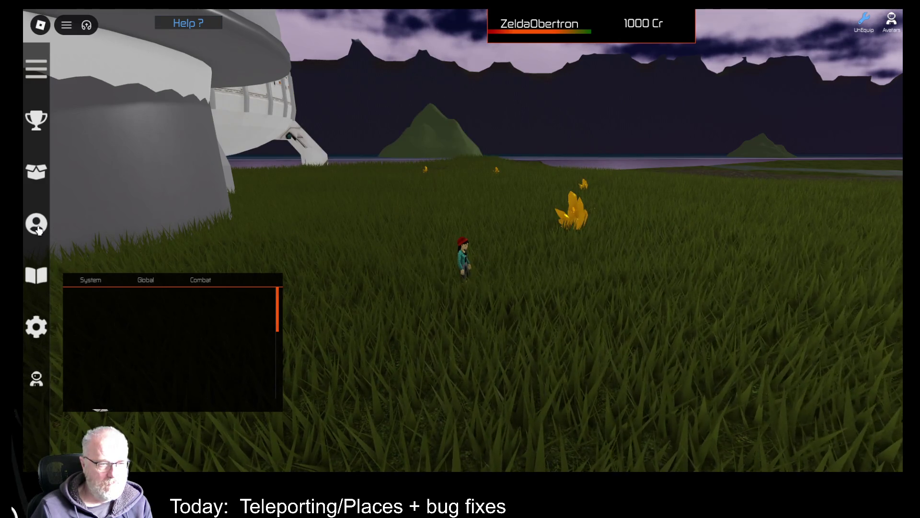
# Select OME001 in the Tools inventory and equip it
pyautogui.press('i')
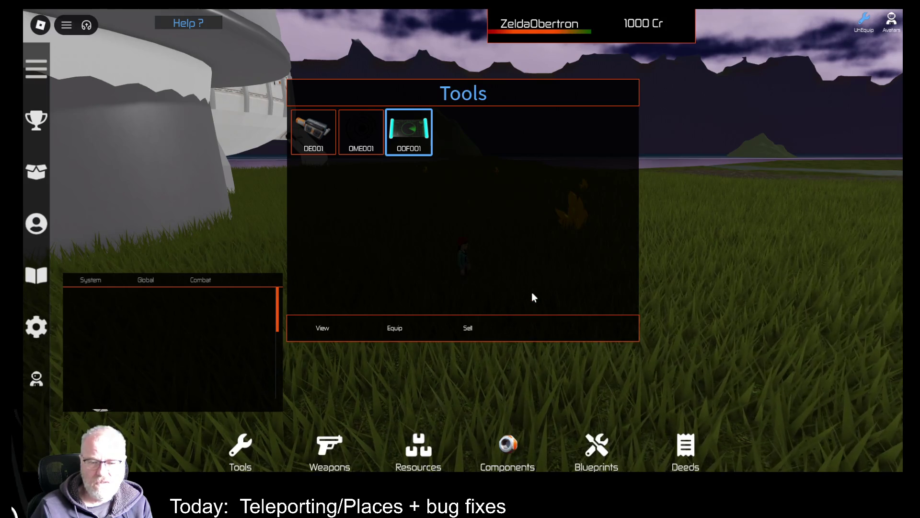
pyautogui.click(324, 137)
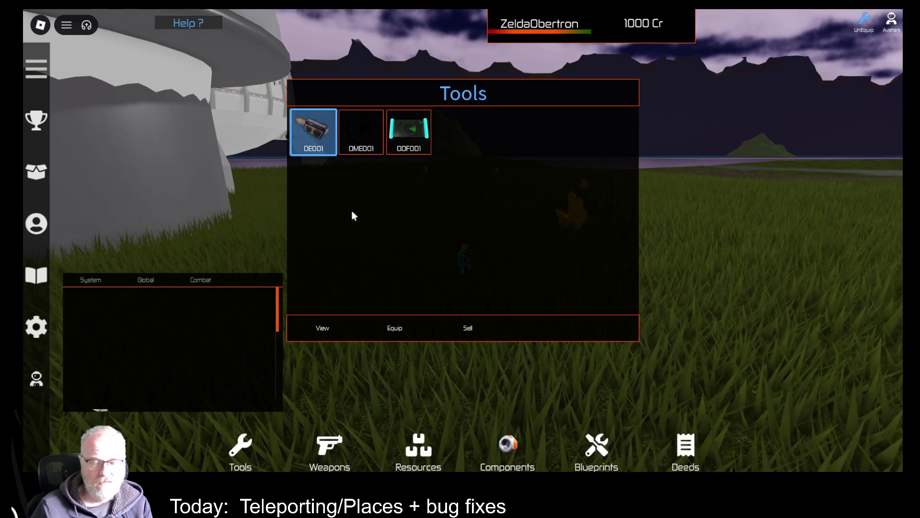
pyautogui.click(361, 132)
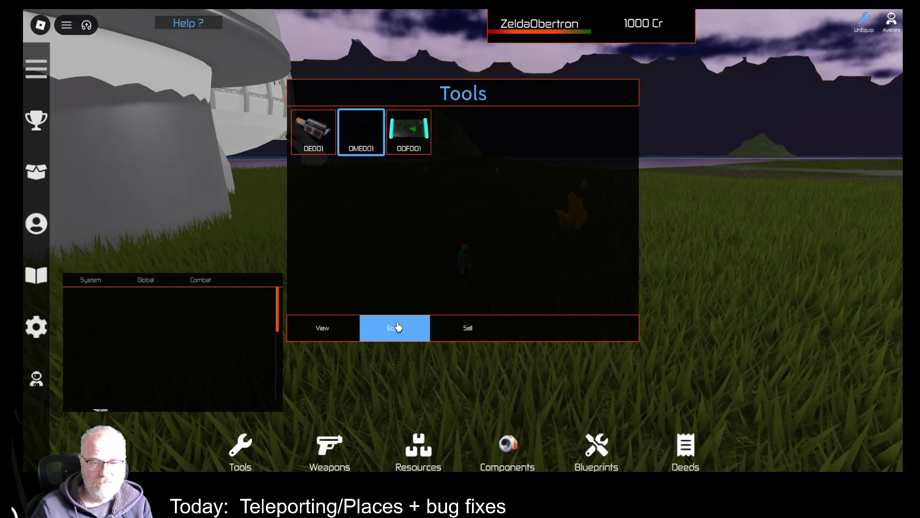
pyautogui.click(397, 328)
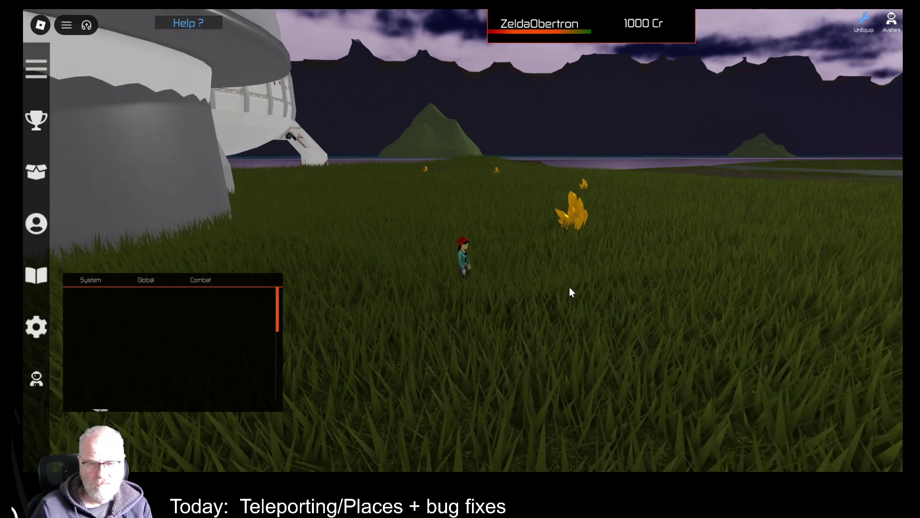
# Show the OOF001 tool's stats: Topography profession, recommended level 1
pyautogui.press('i')
pyautogui.click(426, 144)
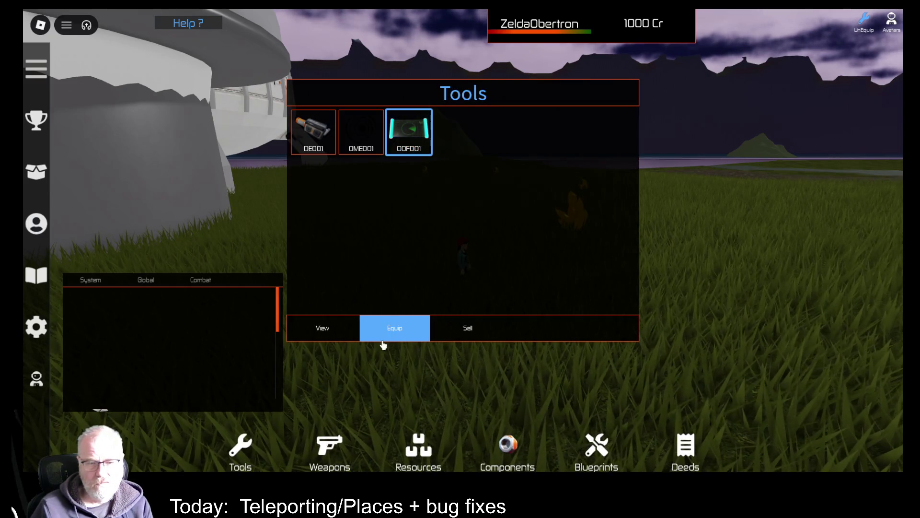
pyautogui.click(322, 332)
pyautogui.click(322, 331)
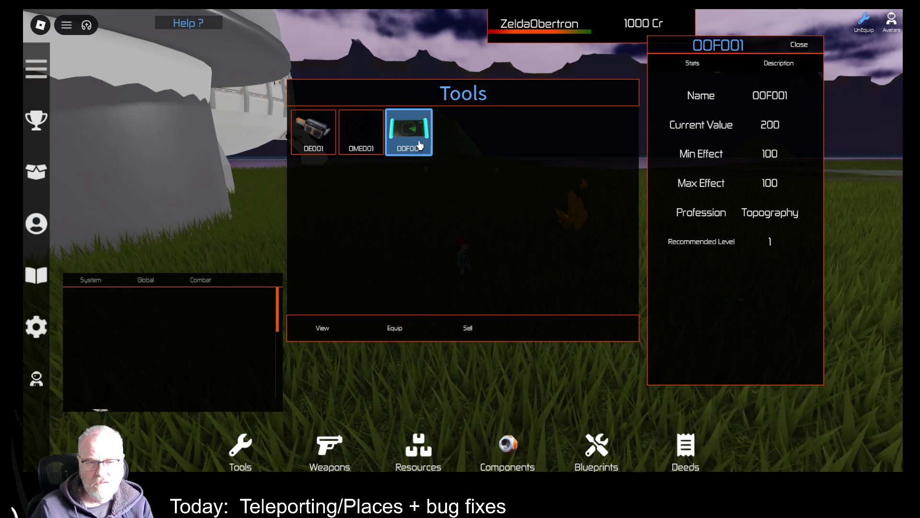
# Open the developer console with F9, switch it to the Server log and scroll through it
pyautogui.press('F9')
pyautogui.scroll(-15, 425, 177)
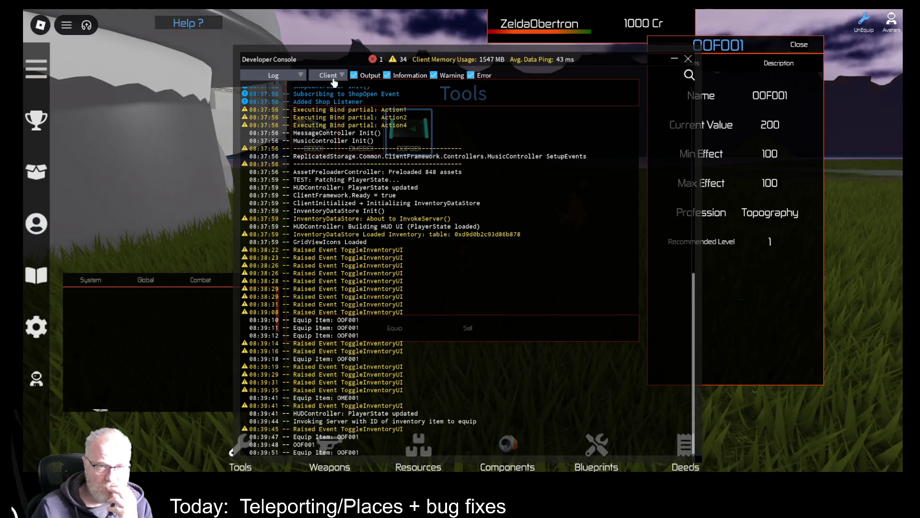
pyautogui.click(334, 80)
pyautogui.click(333, 103)
pyautogui.scroll(-10, 501, 321)
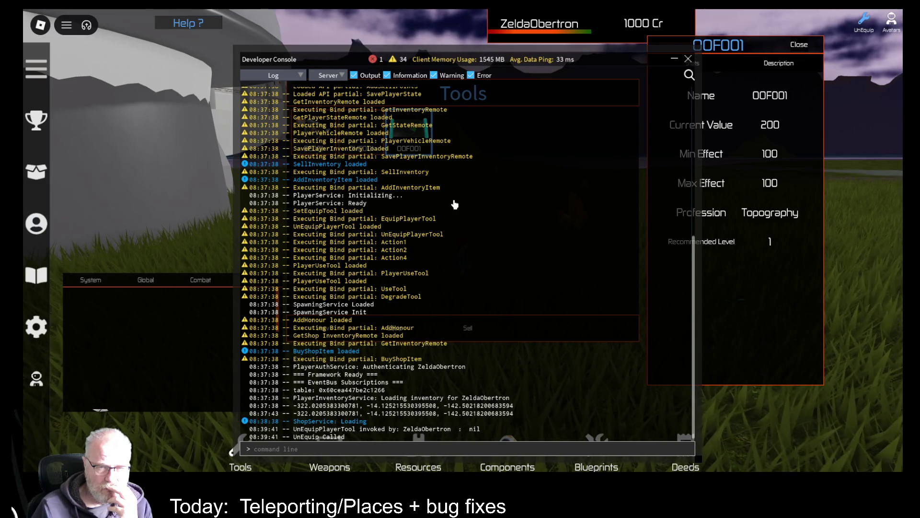
pyautogui.scroll(10, 453, 204)
# Move the stats panel lower right, switch back to the Client log, then close console and stats
pyautogui.moveTo(763, 50); pyautogui.dragTo(835, 107)
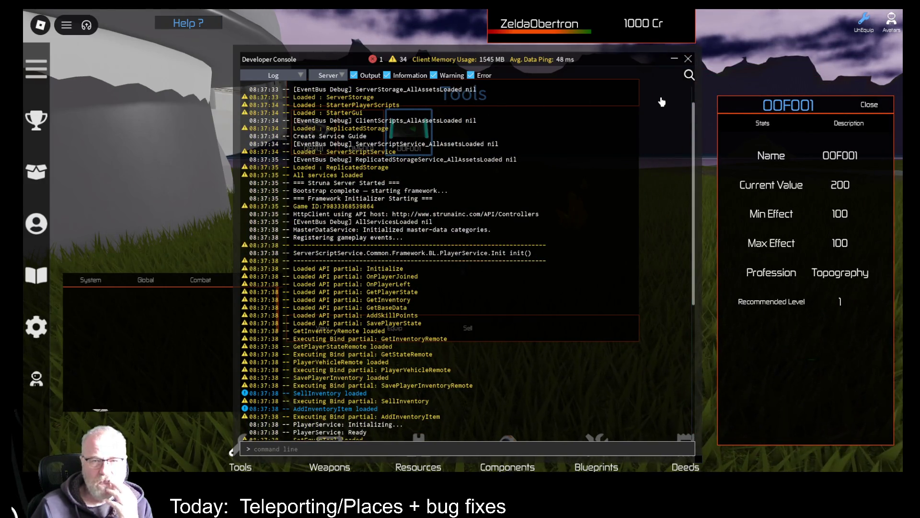
pyautogui.scroll(1, 662, 98)
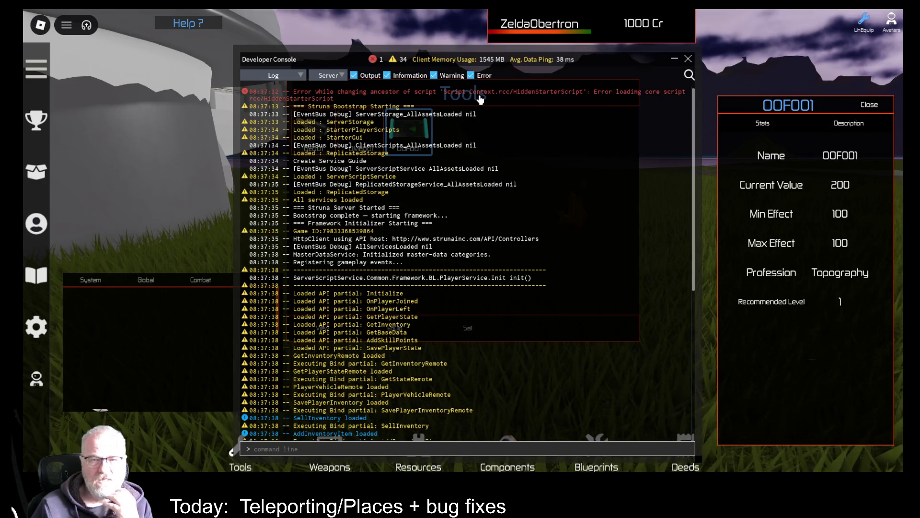
pyautogui.click(328, 75)
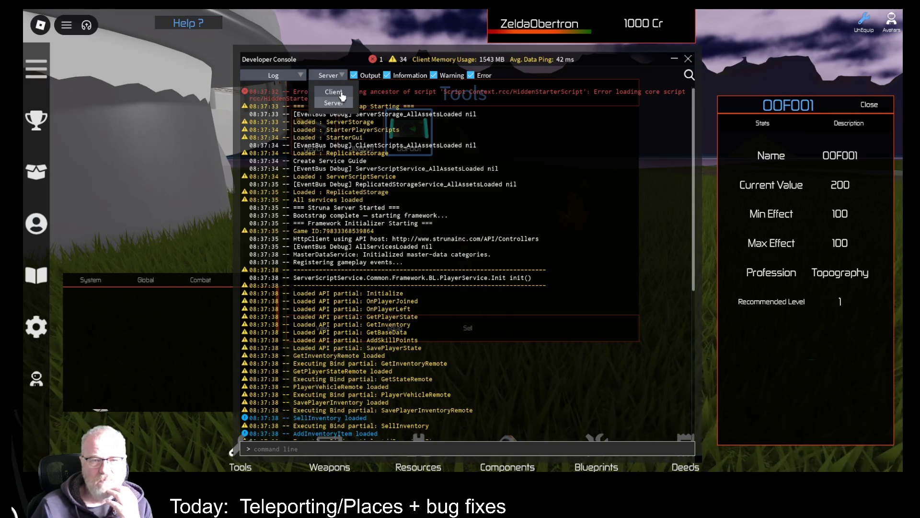
pyautogui.click(334, 92)
pyautogui.scroll(-2, 564, 329)
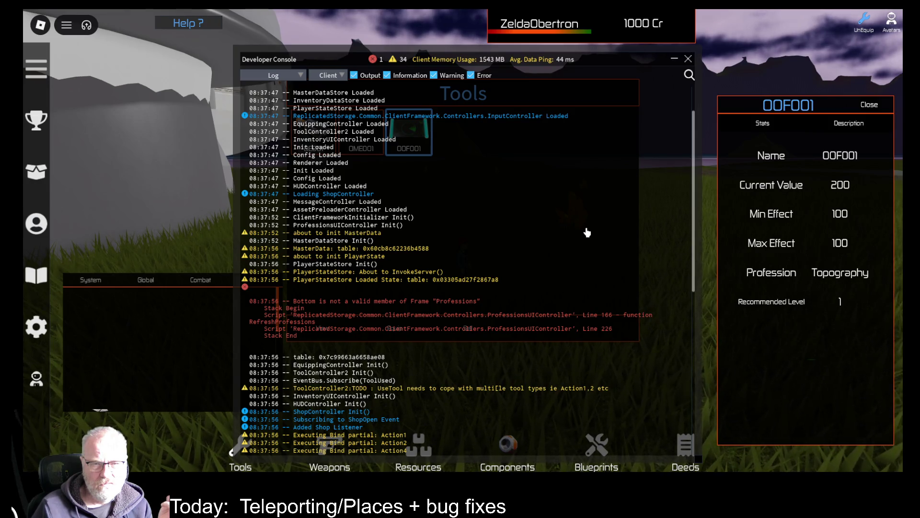
pyautogui.click(688, 58)
pyautogui.click(869, 105)
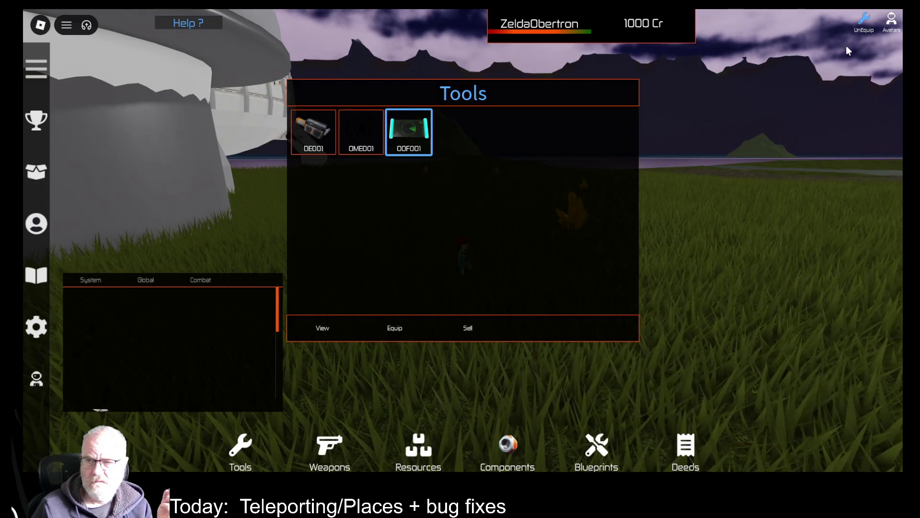
# Quit Struna with Alt+F4, relaunch it, and open the developer console on the loading screen
pyautogui.hotkey('alt', 'F4')
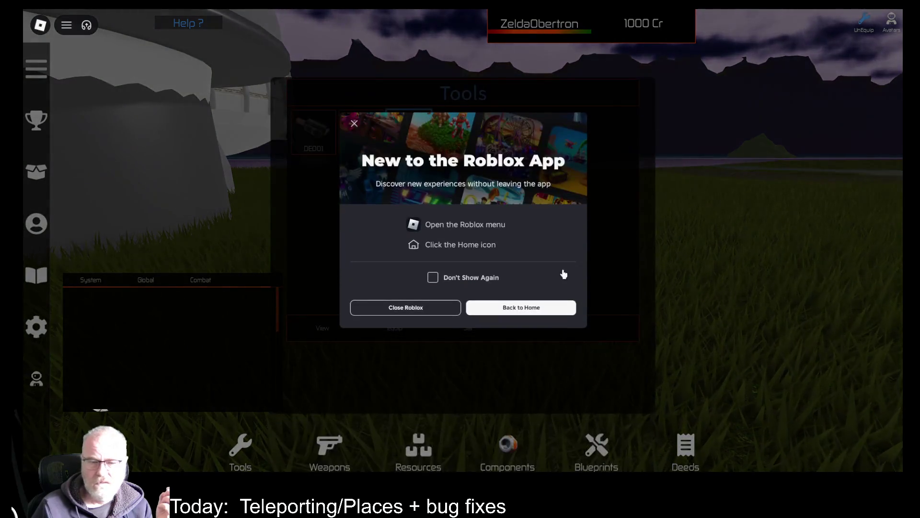
pyautogui.click(403, 310)
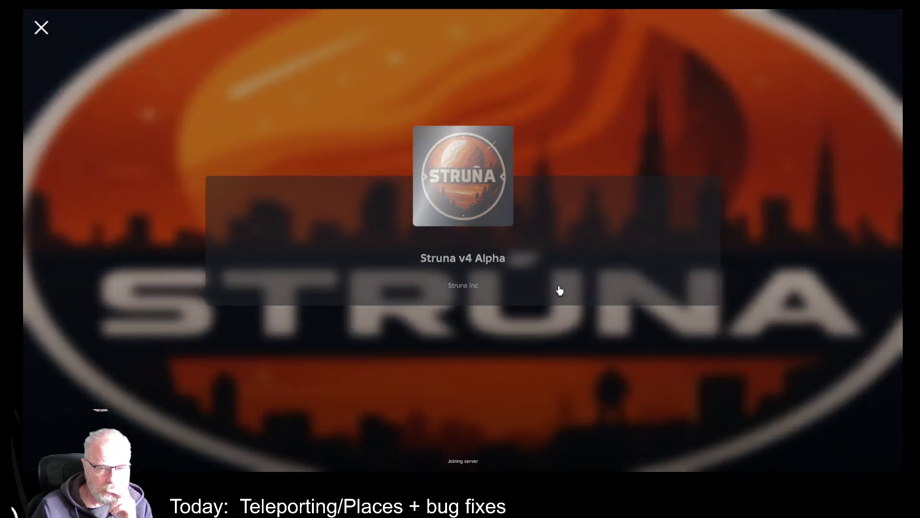
pyautogui.press('F9')
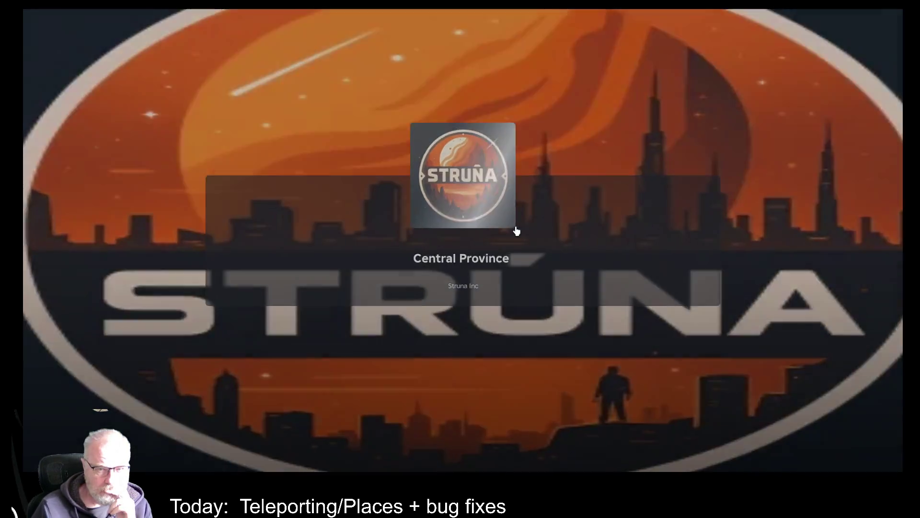
pyautogui.press('F9')
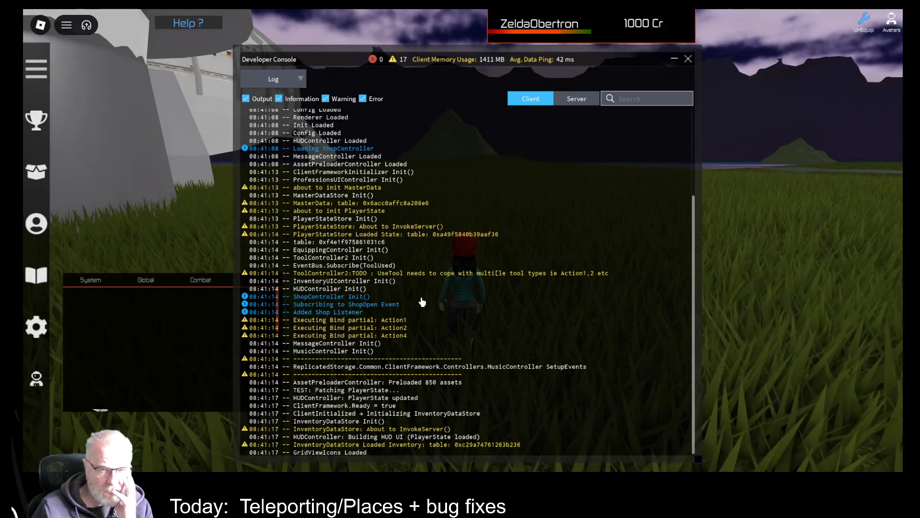
# Switch the developer console to the Server log and scroll through the server startup messages
pyautogui.scroll(5, 416, 295)
pyautogui.scroll(-5, 415, 297)
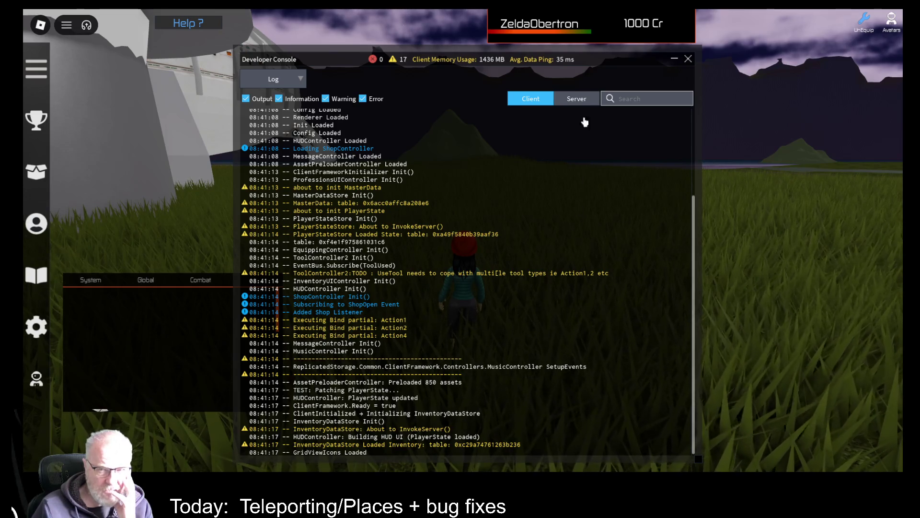
pyautogui.click(575, 101)
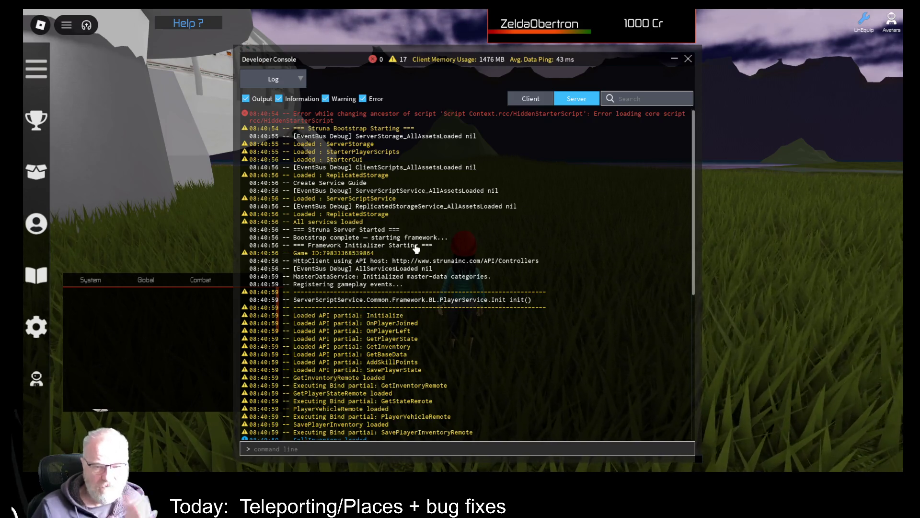
pyautogui.scroll(-2, 407, 242)
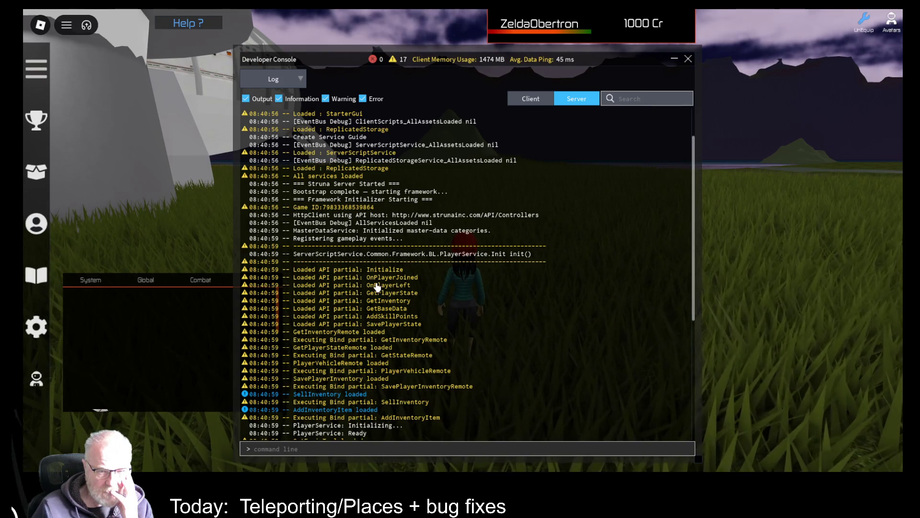
pyautogui.scroll(-2, 429, 298)
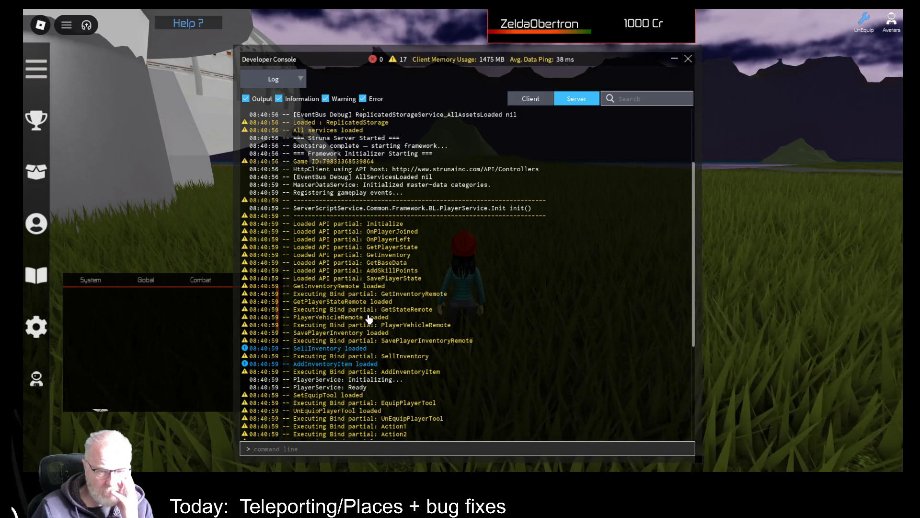
pyautogui.scroll(-4, 369, 319)
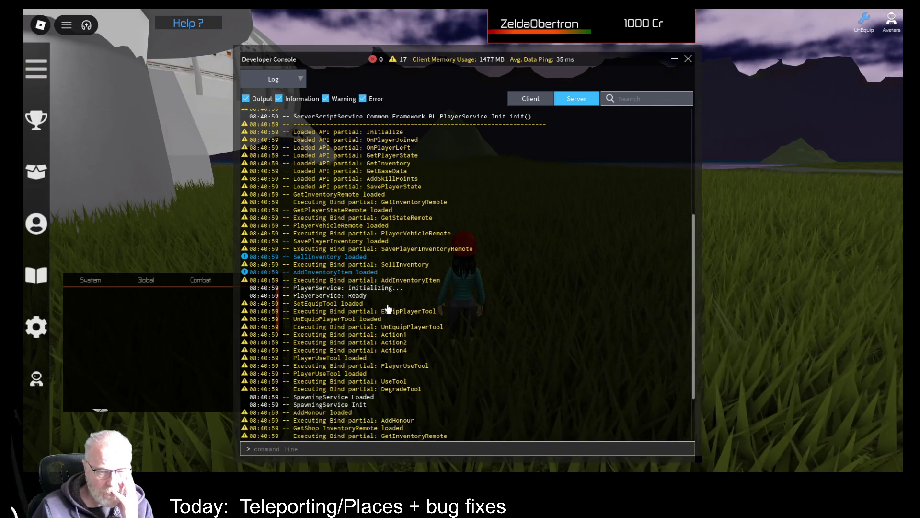
pyautogui.scroll(-3, 389, 308)
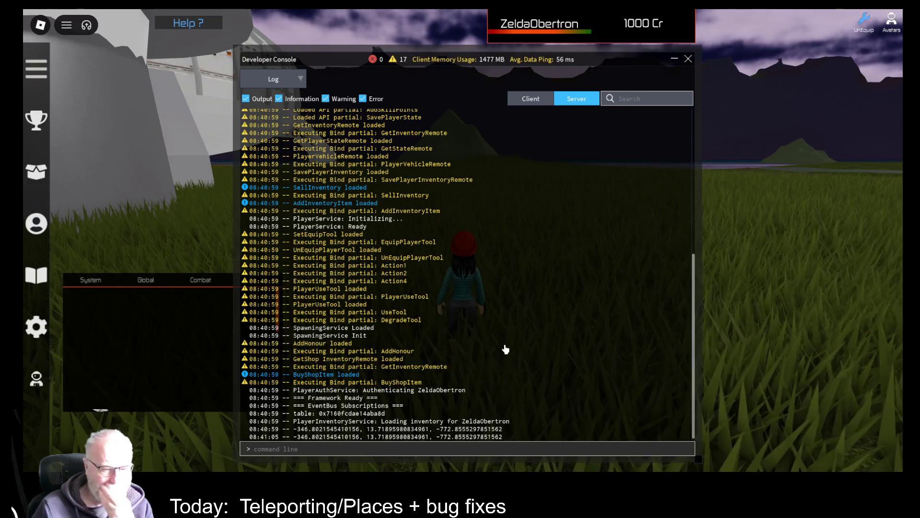
pyautogui.scroll(10, 503, 349)
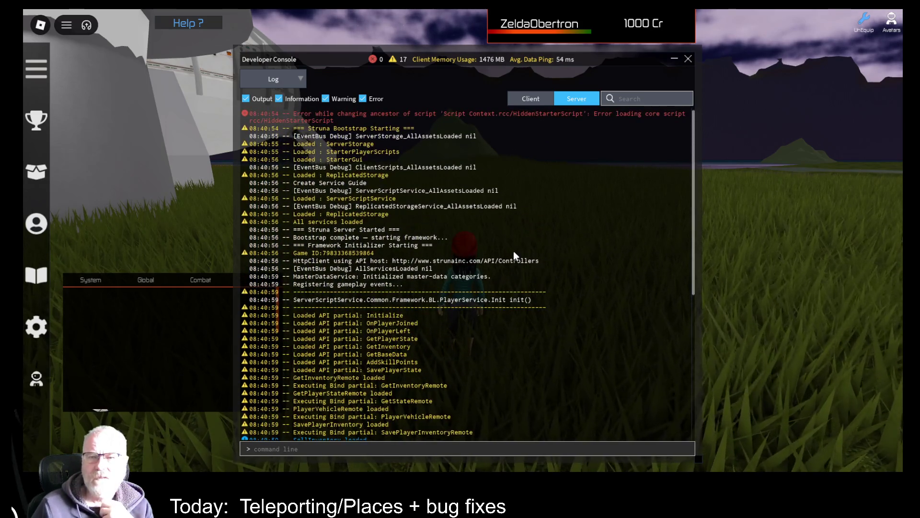
# Close the developer console and run the character toward the buildings and forest
pyautogui.click(693, 60)
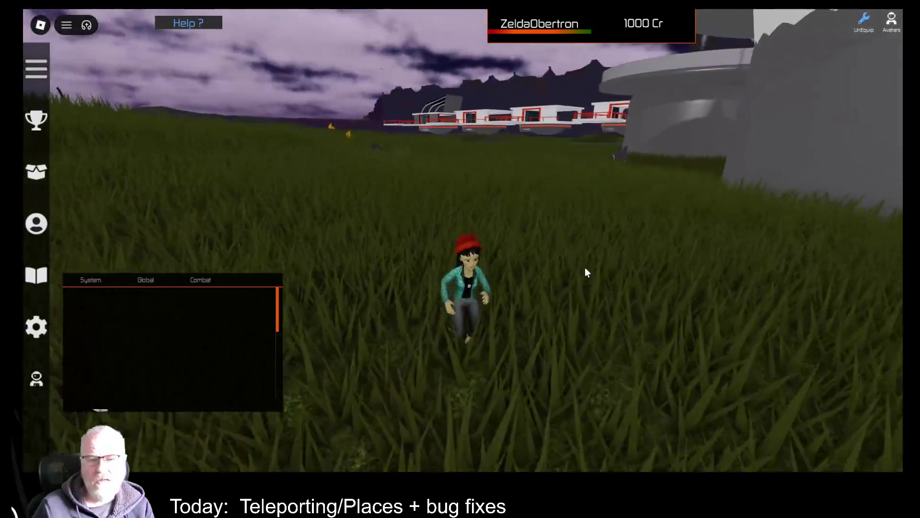
pyautogui.press('w')
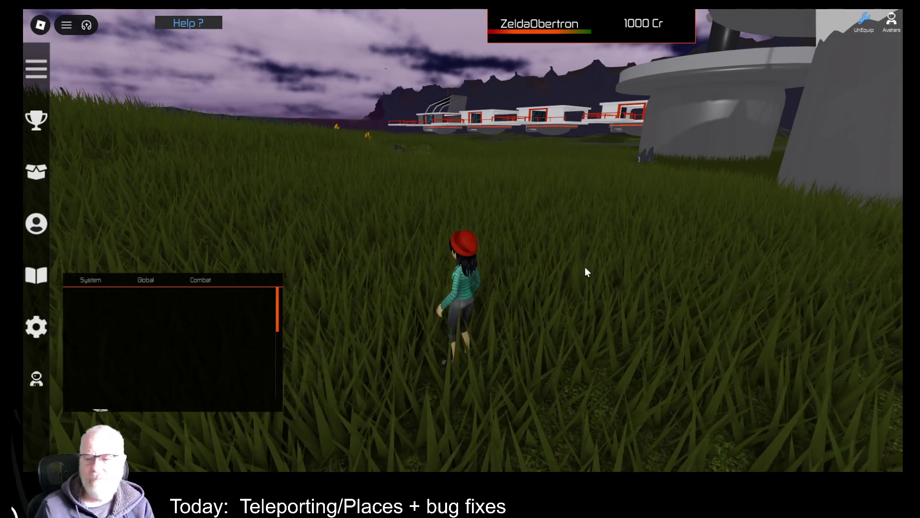
pyautogui.press('a')
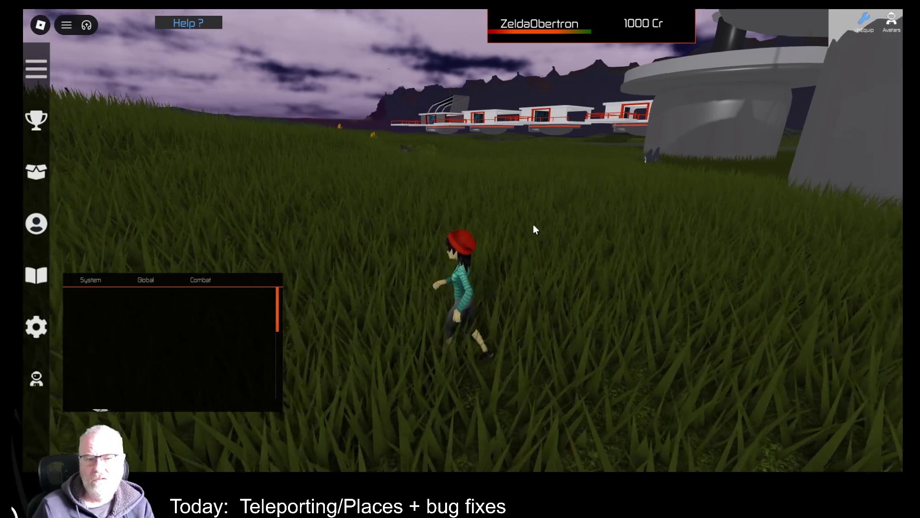
pyautogui.press('w')
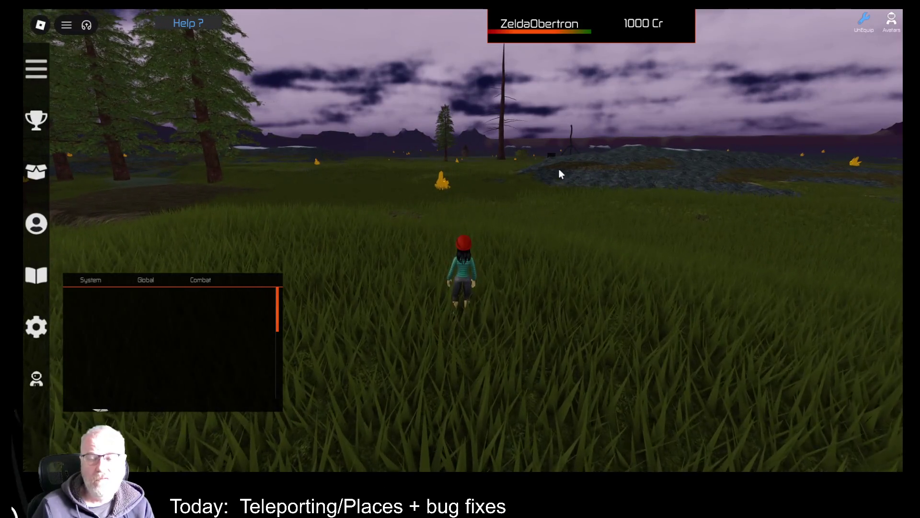
# Reopen the console, open the Professions list from the sidebar, then close the console
pyautogui.press('F9')
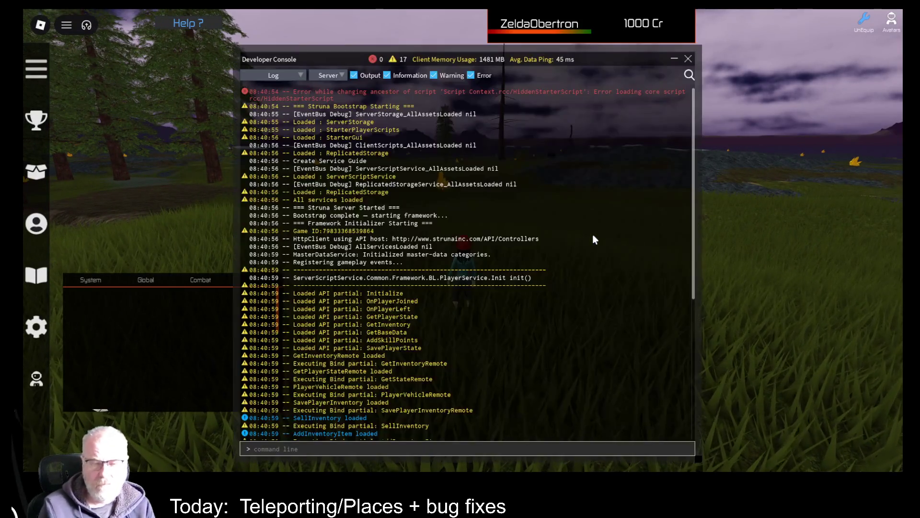
pyautogui.scroll(-10, 563, 271)
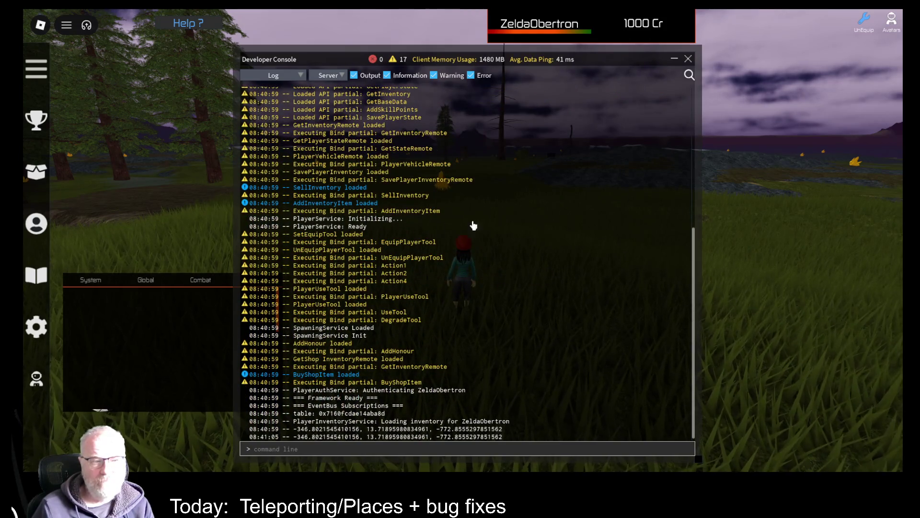
pyautogui.click(41, 230)
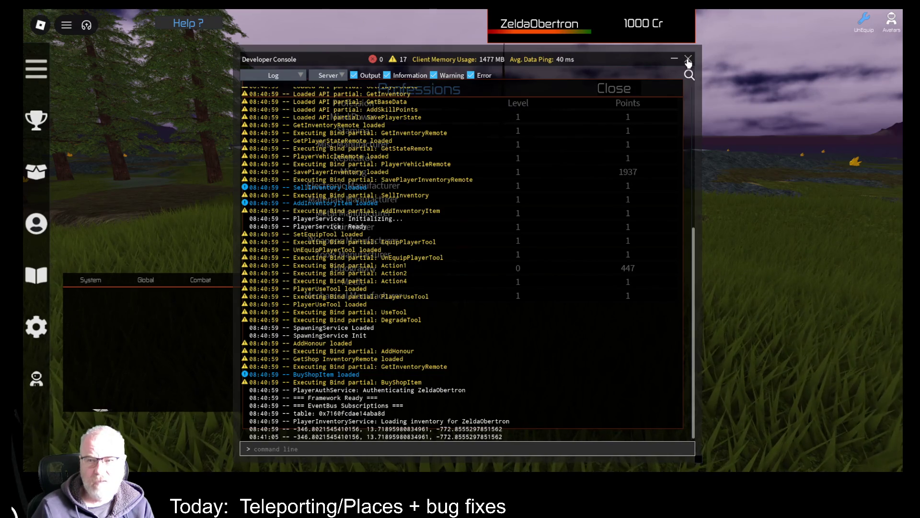
pyautogui.click(689, 60)
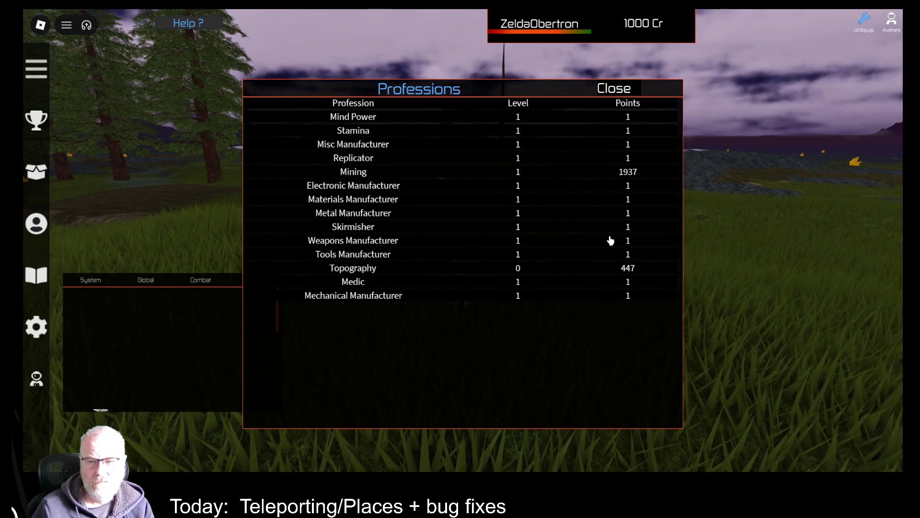
# Close Professions, toggle the Tools inventory, and pick up the parked truck with E
pyautogui.click(630, 95)
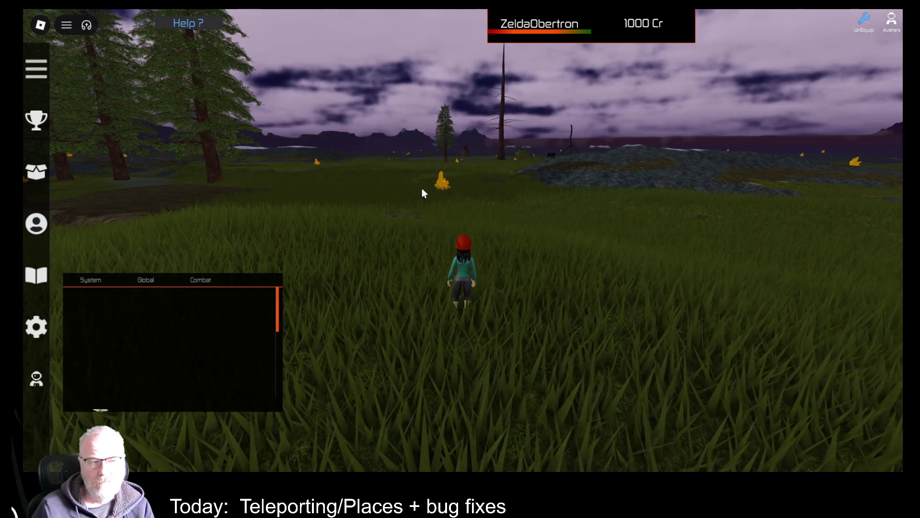
pyautogui.click(37, 173)
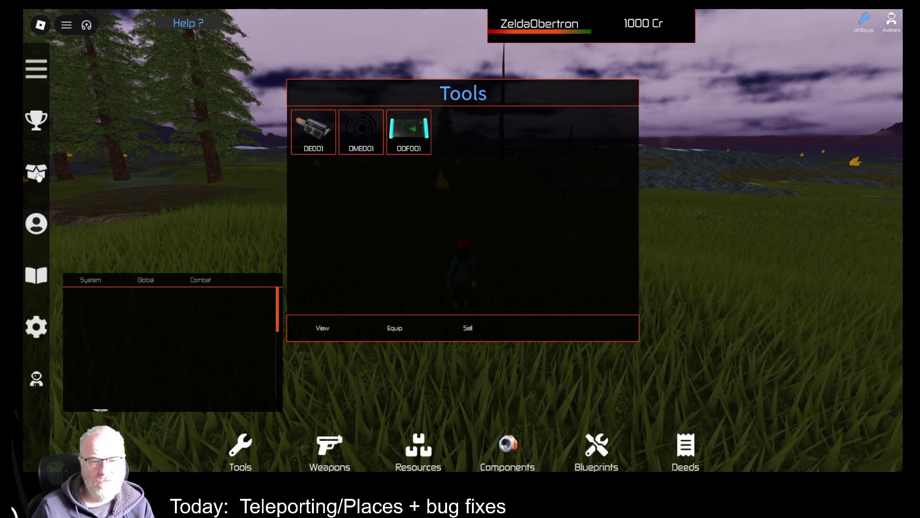
pyautogui.click(38, 175)
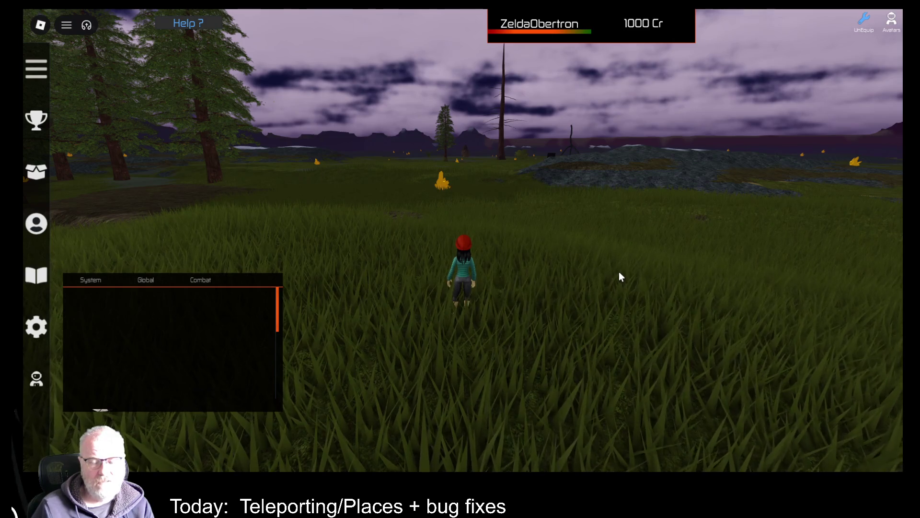
pyautogui.press('i')
pyautogui.press('i')
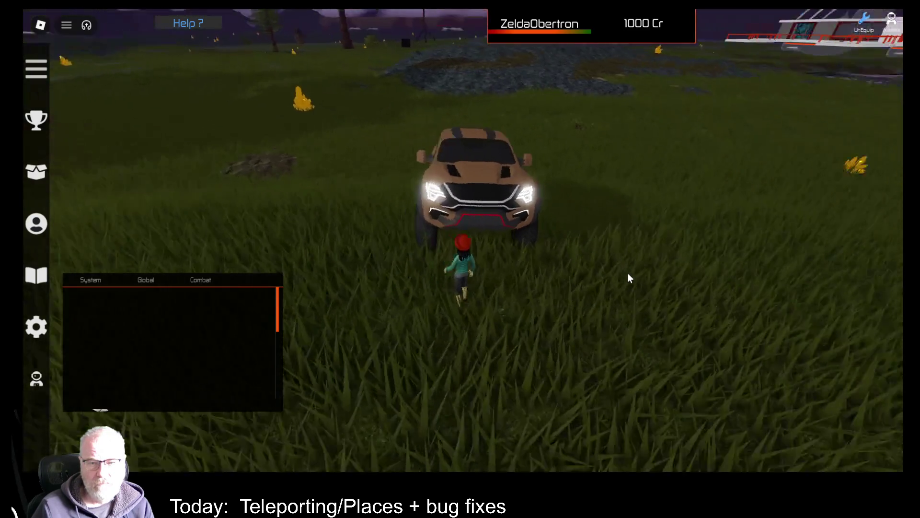
pyautogui.press('Right')
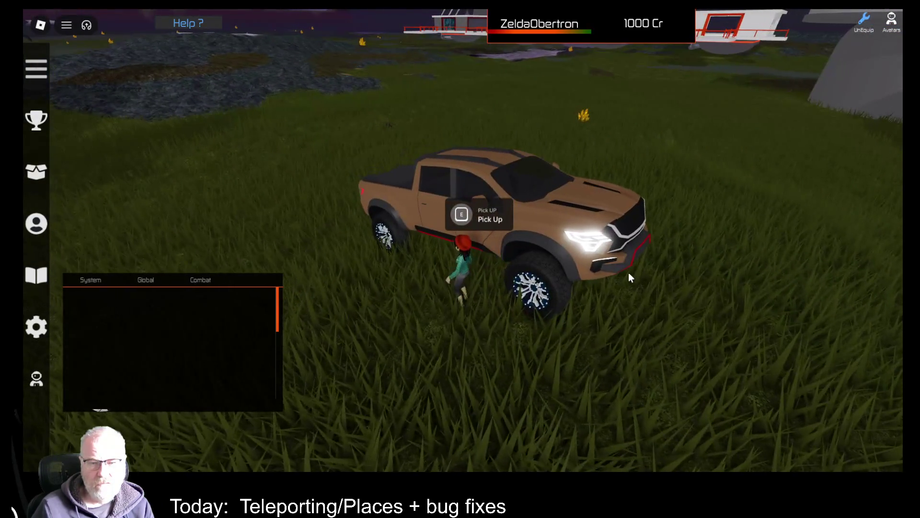
pyautogui.press('e')
pyautogui.press('Right')
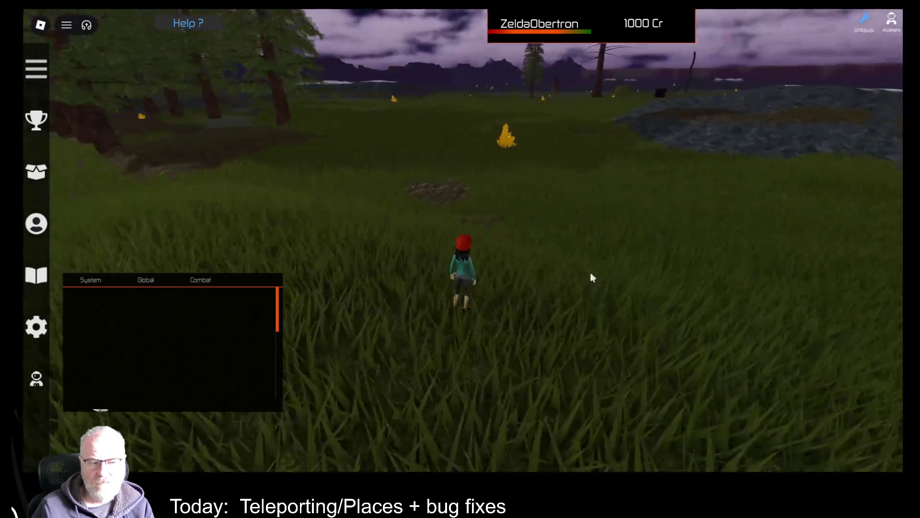
# Open and close the credits panel, then try equipping OOF001, which is refused
pyautogui.click(42, 385)
pyautogui.click(42, 385)
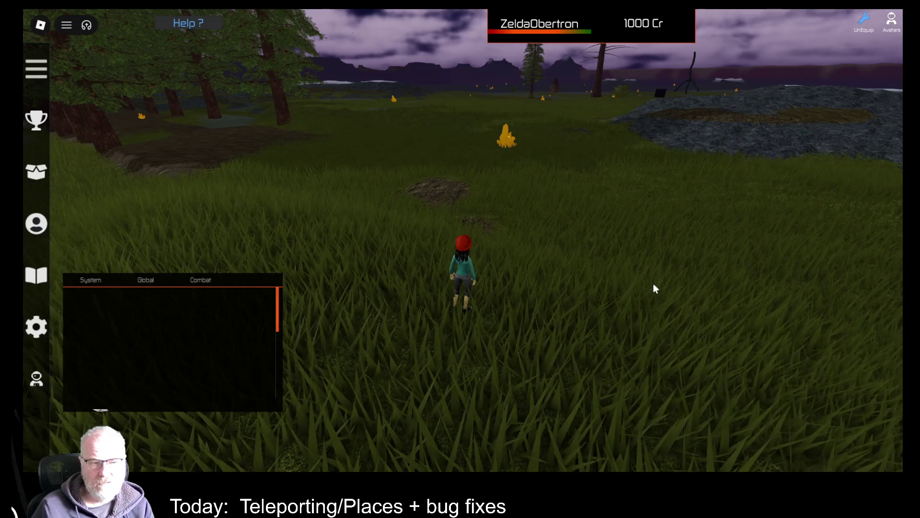
pyautogui.scroll(-2, 321, 359)
pyautogui.scroll(-3, 158, 367)
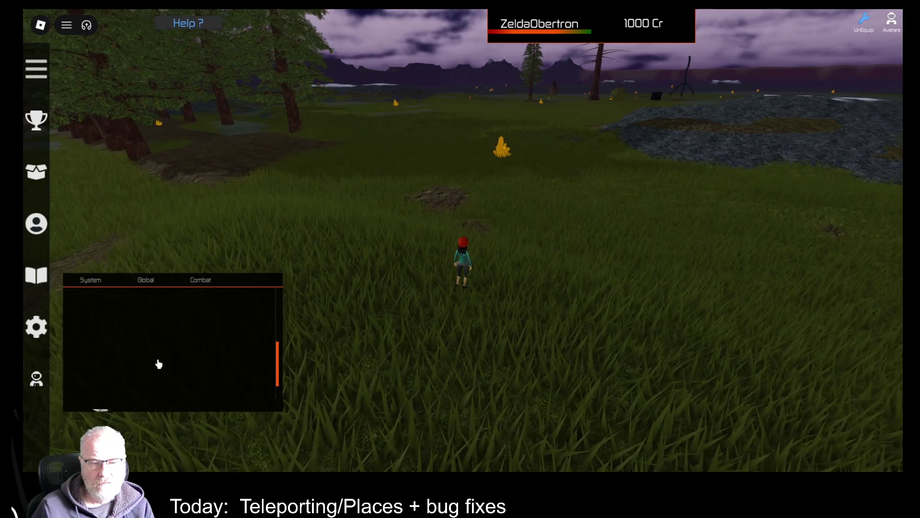
pyautogui.press('i')
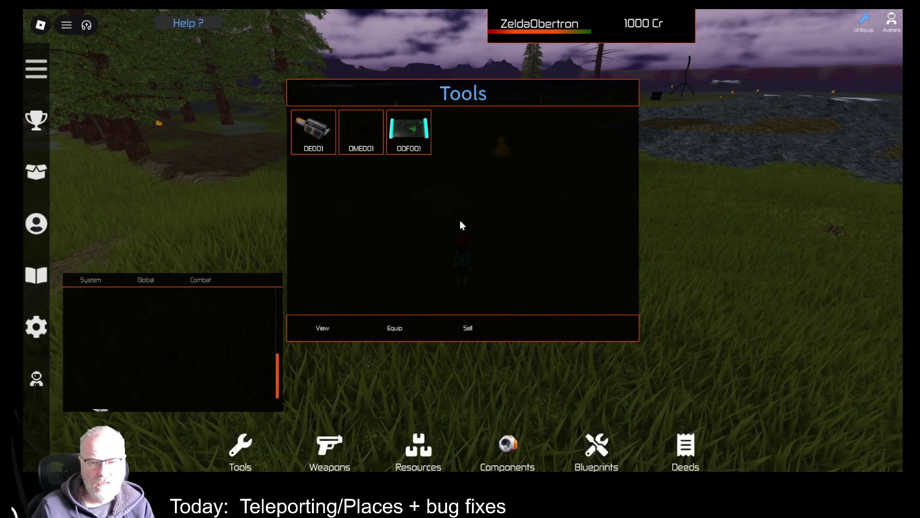
pyautogui.click(411, 138)
pyautogui.click(392, 335)
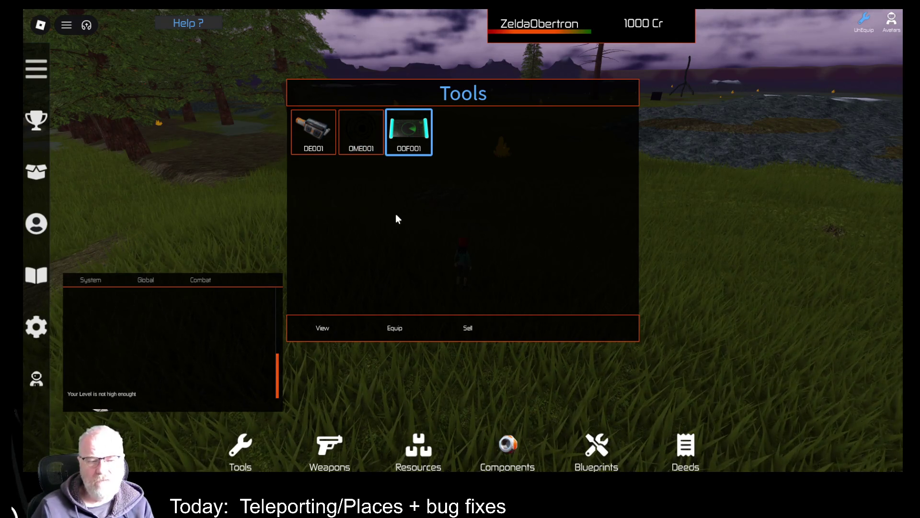
# View OOF001's recommended Topography level 1, then check Professions showing Topography level 0
pyautogui.click(324, 338)
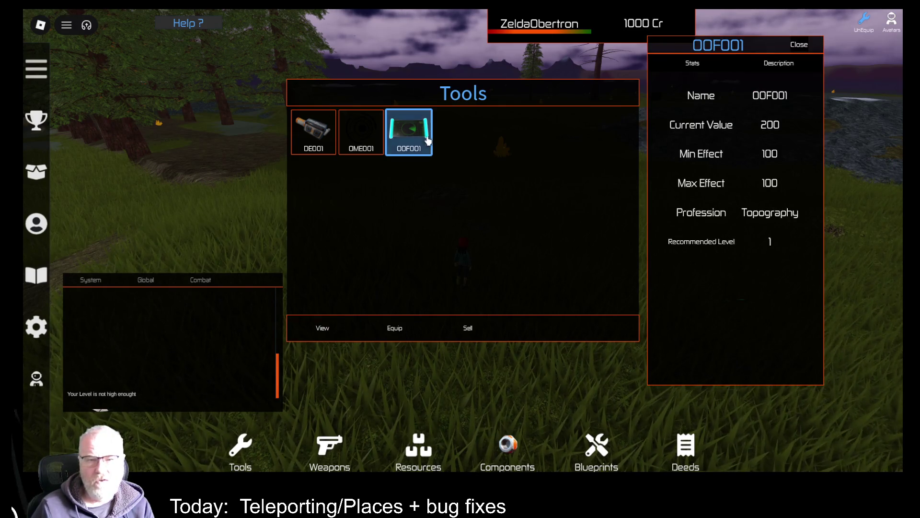
pyautogui.press('Escape')
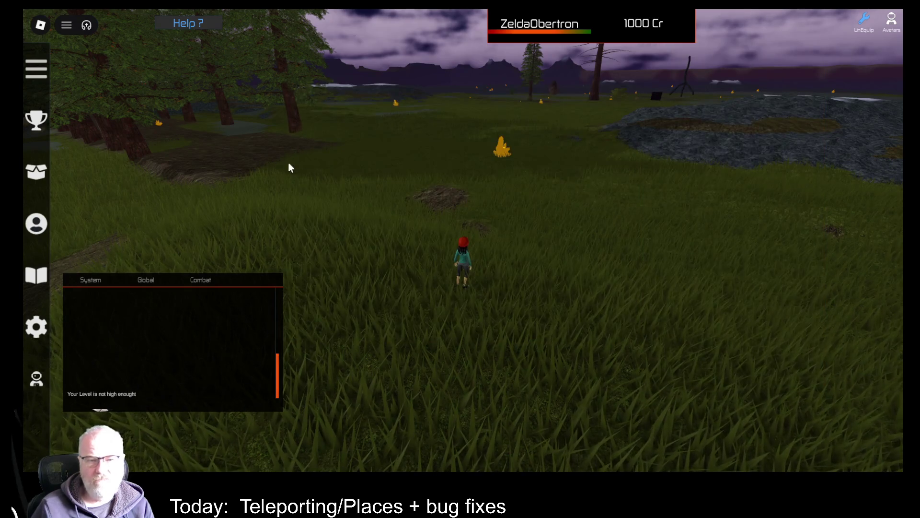
pyautogui.click(35, 233)
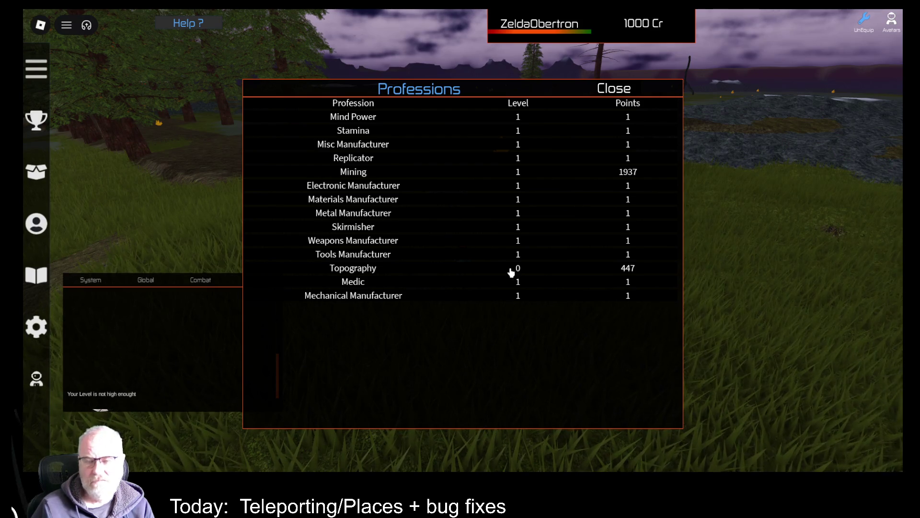
pyautogui.click(616, 92)
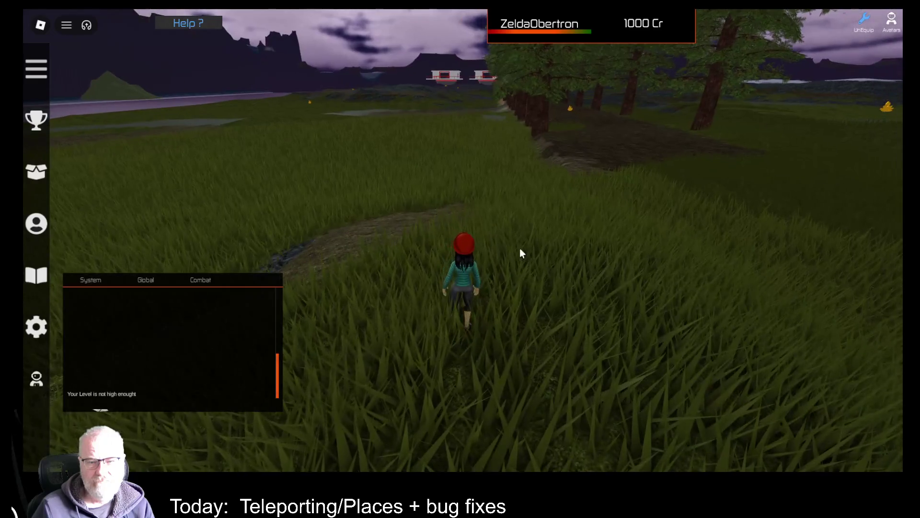
# Open the Tools inventory, pick the OME001 tile, and close the OOF001 stats panel
pyautogui.press('i')
pyautogui.click(379, 143)
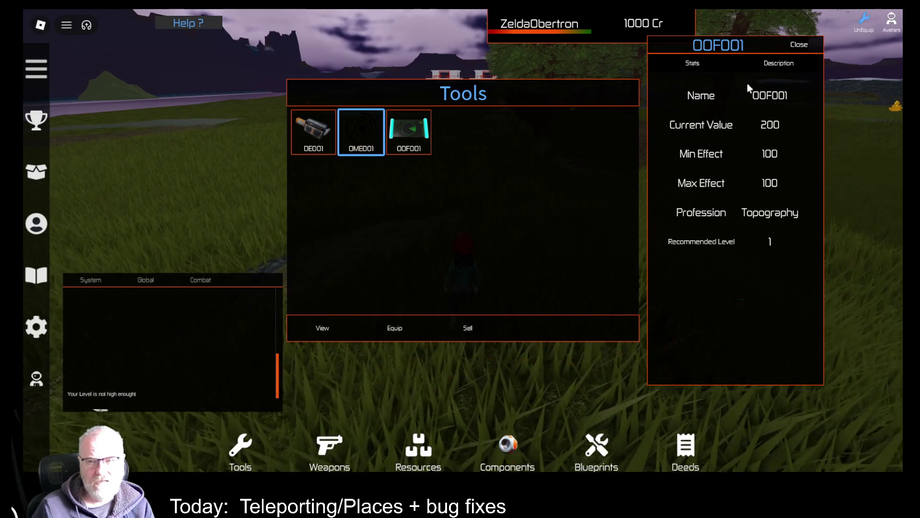
pyautogui.click(797, 46)
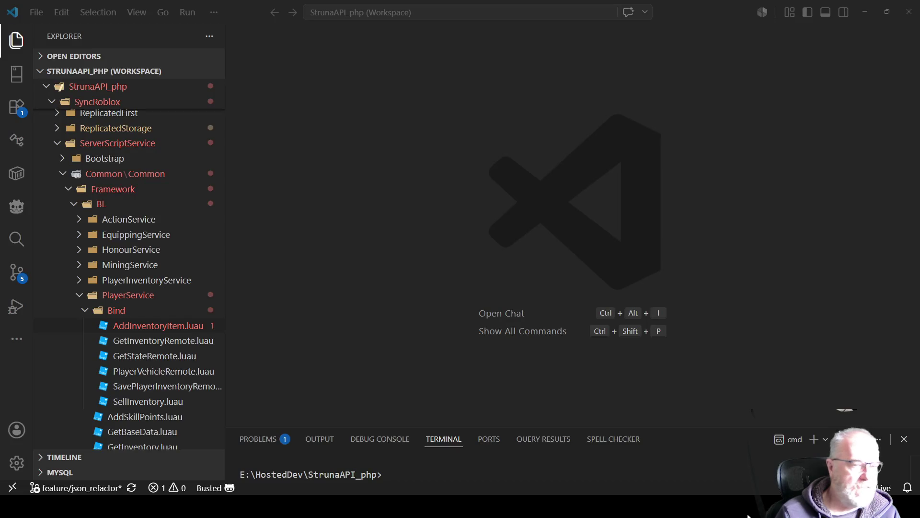
# Collapse the BL, Common\Common and SyncRoblox folders in the VS Code explorer
pyautogui.click(75, 204)
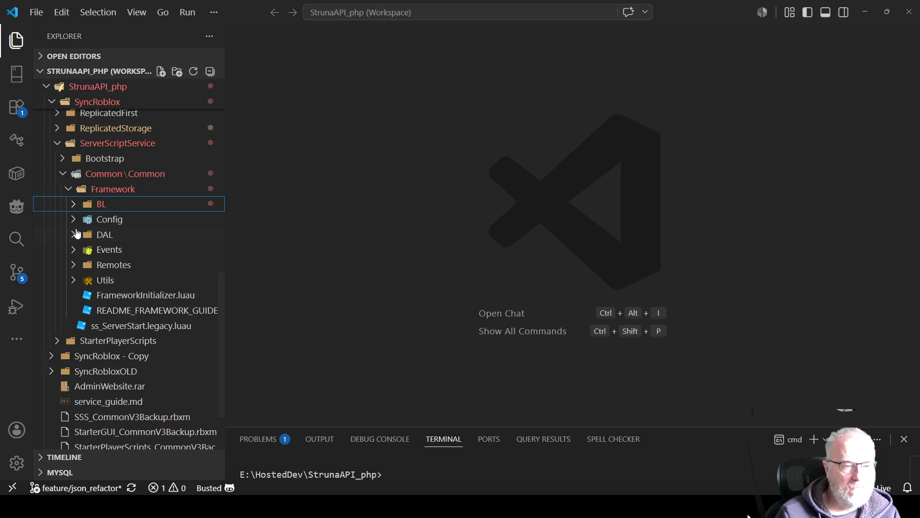
pyautogui.click(66, 178)
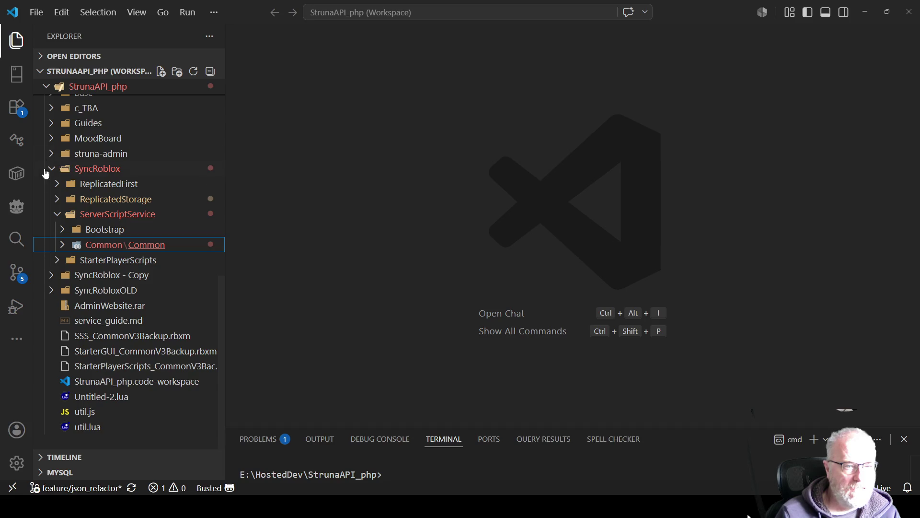
pyautogui.scroll(2, 56, 245)
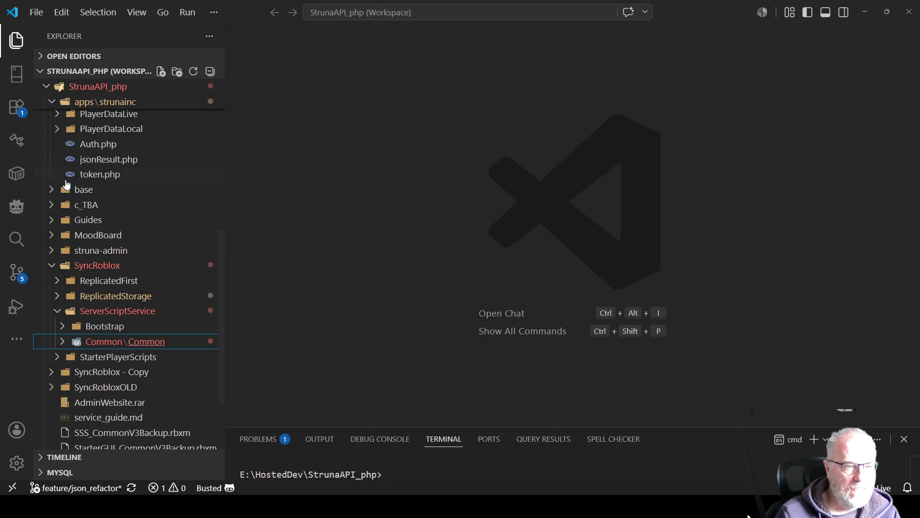
pyautogui.click(50, 266)
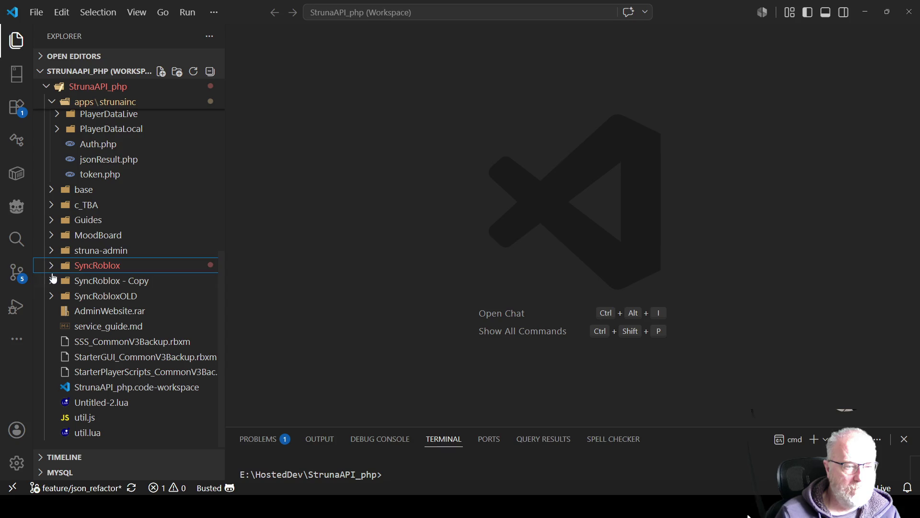
pyautogui.scroll(2, 81, 235)
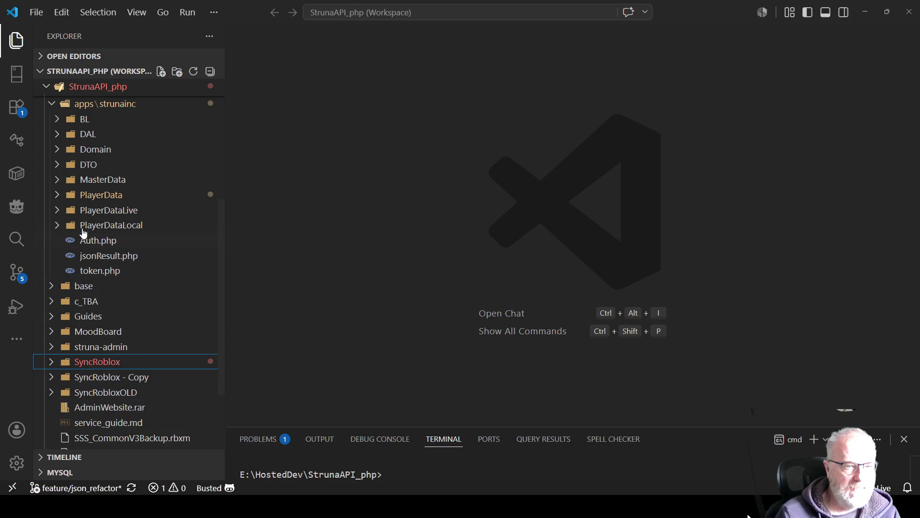
# Open player.json from the player's PlayerData folder and format it into readable lines
pyautogui.click(58, 196)
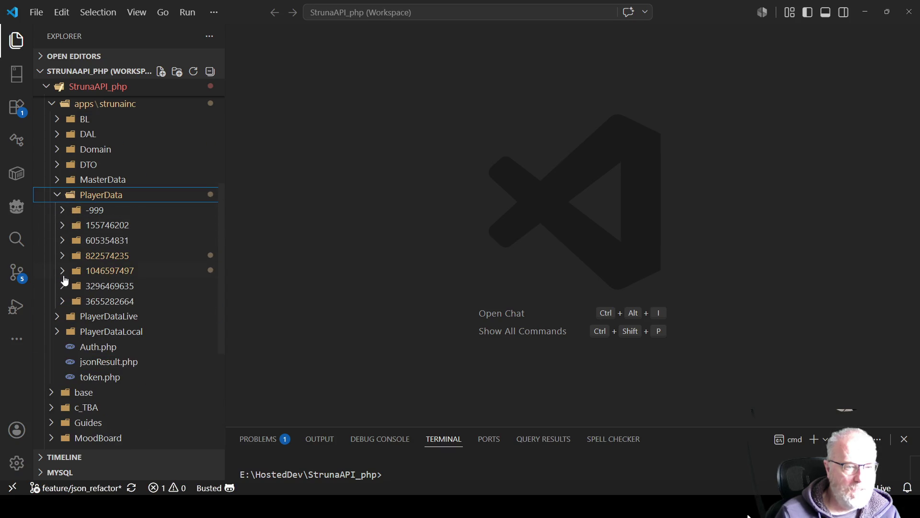
pyautogui.click(63, 275)
pyautogui.click(111, 301)
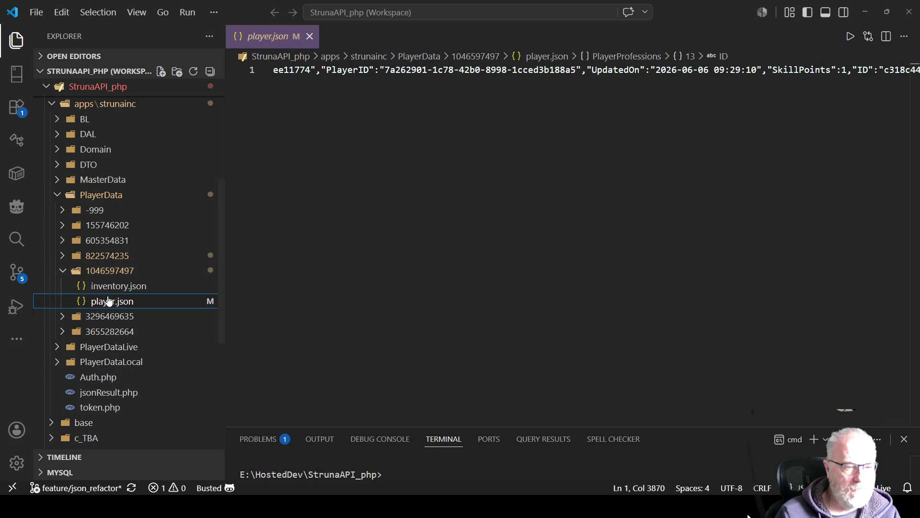
pyautogui.click(422, 226)
pyautogui.rightClick(441, 189)
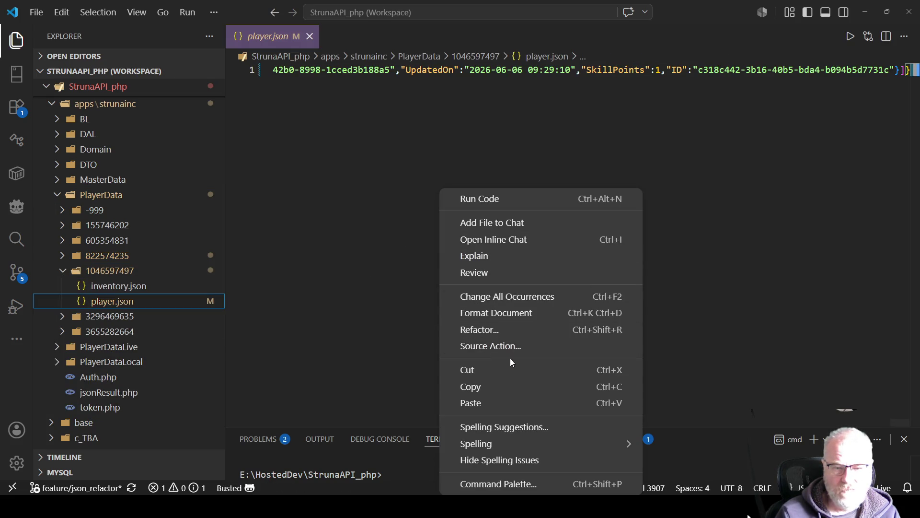
pyautogui.click(512, 324)
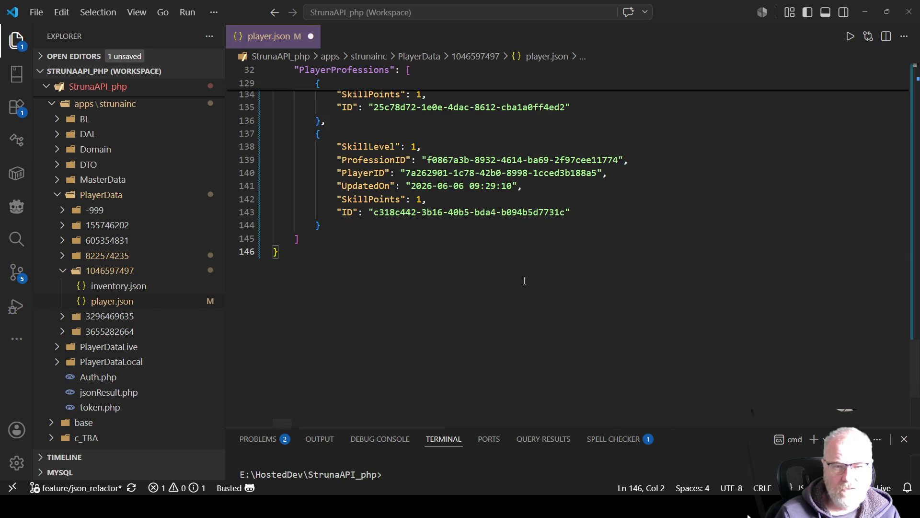
# Change the SkillLevel on line 122 from 0 to 1 and save player.json
pyautogui.scroll(2, 525, 281)
pyautogui.scroll(3, 524, 280)
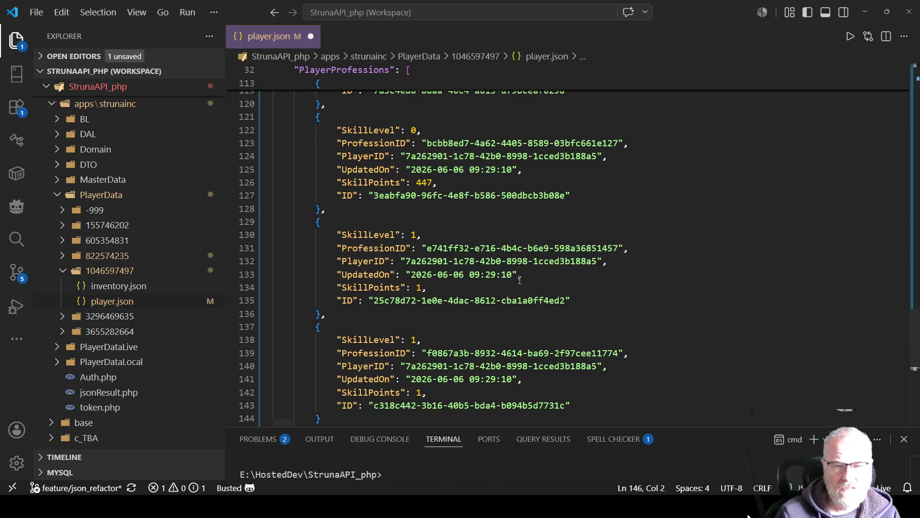
pyautogui.click(405, 124)
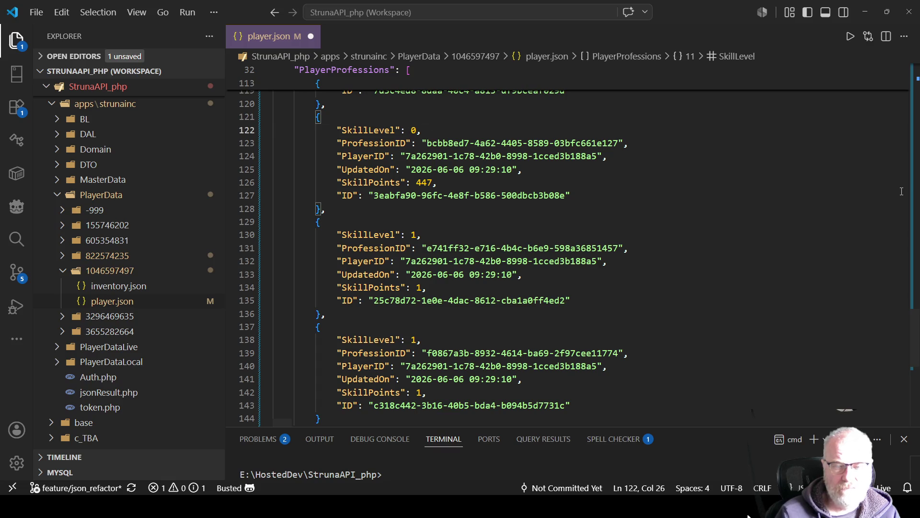
pyautogui.press('Right')
pyautogui.press('Delete')
pyautogui.write('1')
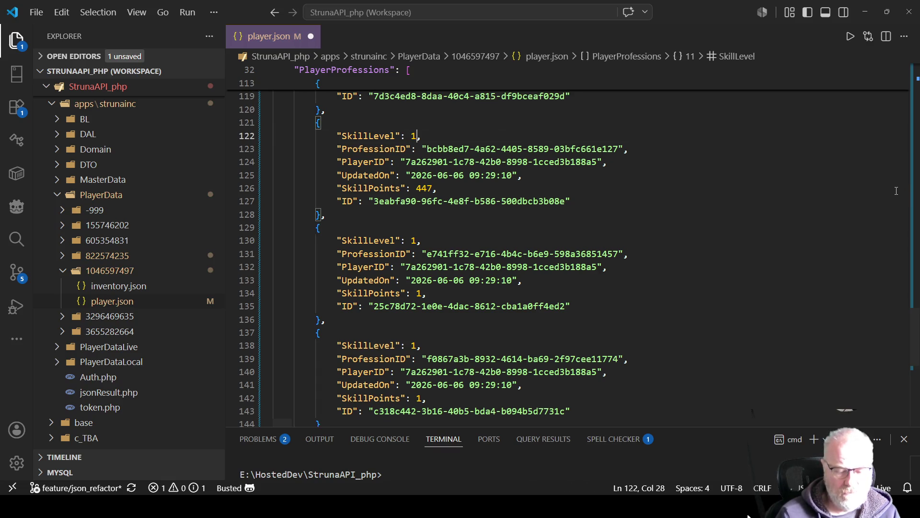
pyautogui.hotkey('ctrl', 's')
pyautogui.scroll(8, 473, 190)
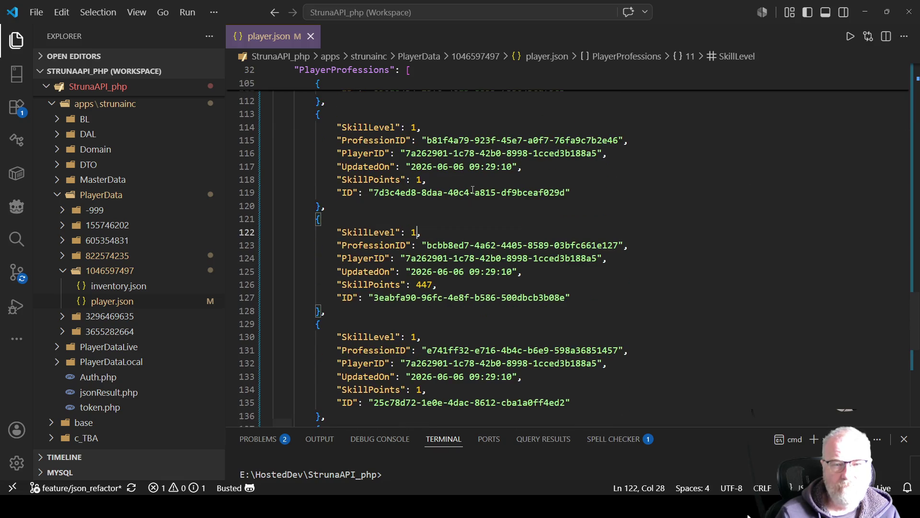
pyautogui.scroll(13, 473, 190)
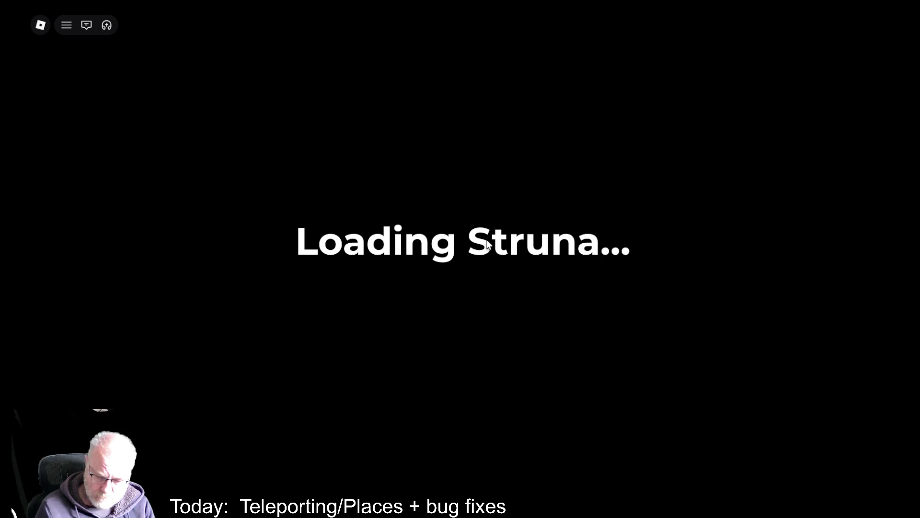
# Review the server and client logs in the Developer Console
pyautogui.press('F9')
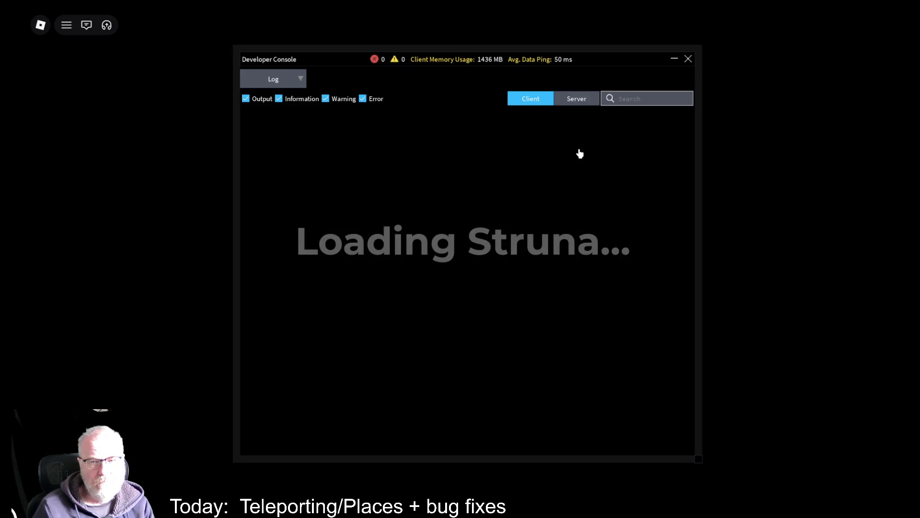
pyautogui.click(581, 101)
pyautogui.scroll(-10, 534, 254)
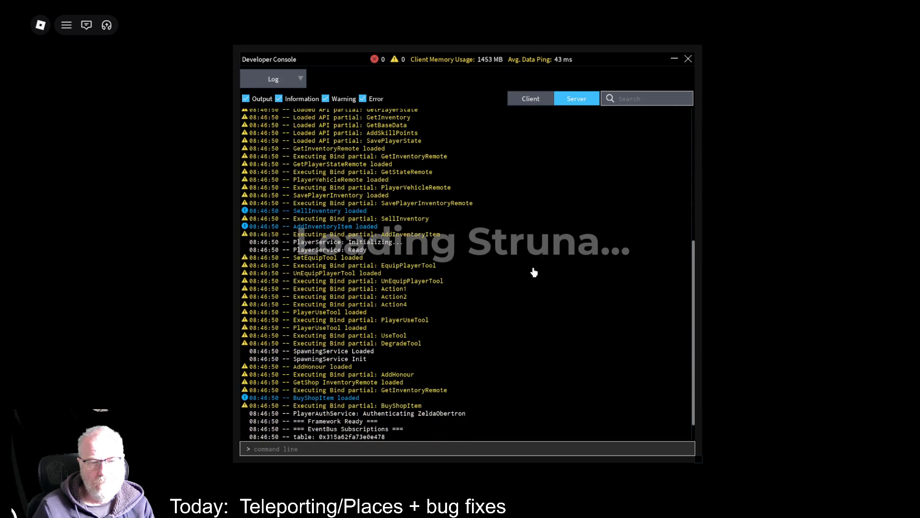
pyautogui.click(528, 100)
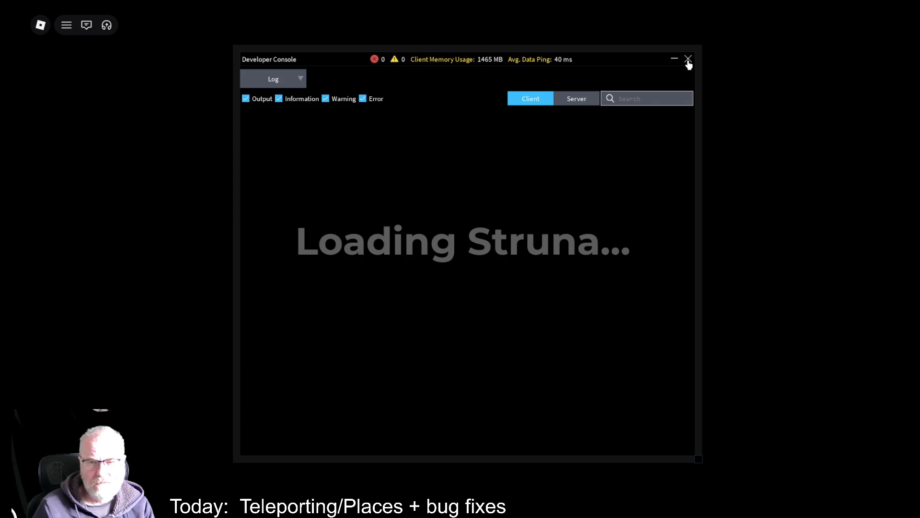
# Close the Developer Console and quit Roblox
pyautogui.click(689, 60)
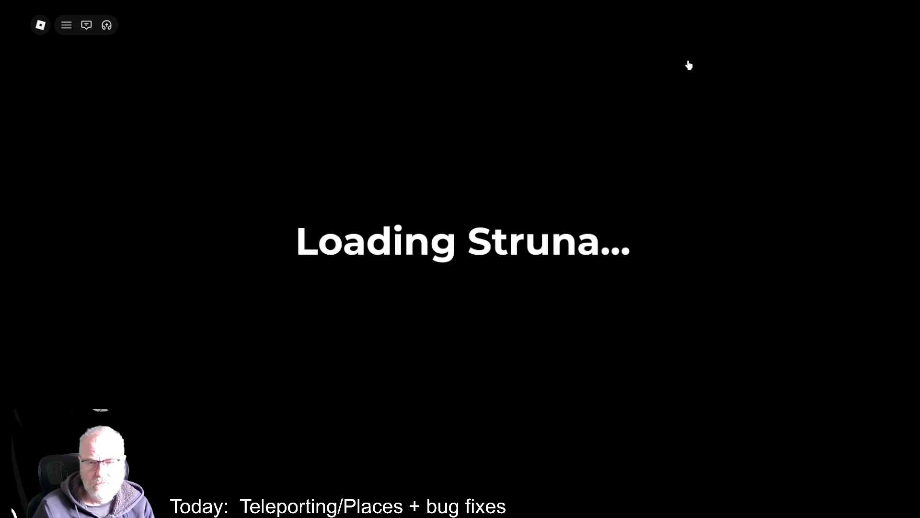
pyautogui.click(899, 11)
pyautogui.click(423, 311)
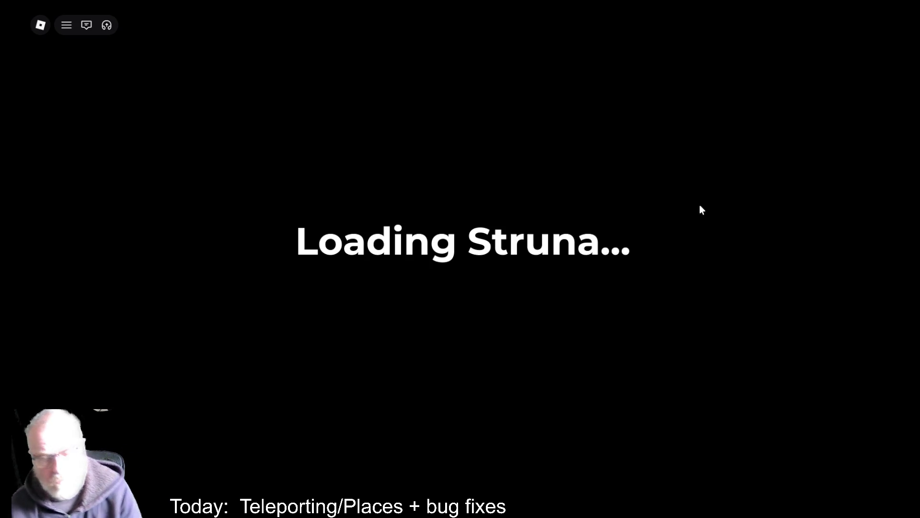
# Read through the server and client logs again in the Developer Console
pyautogui.press('F9')
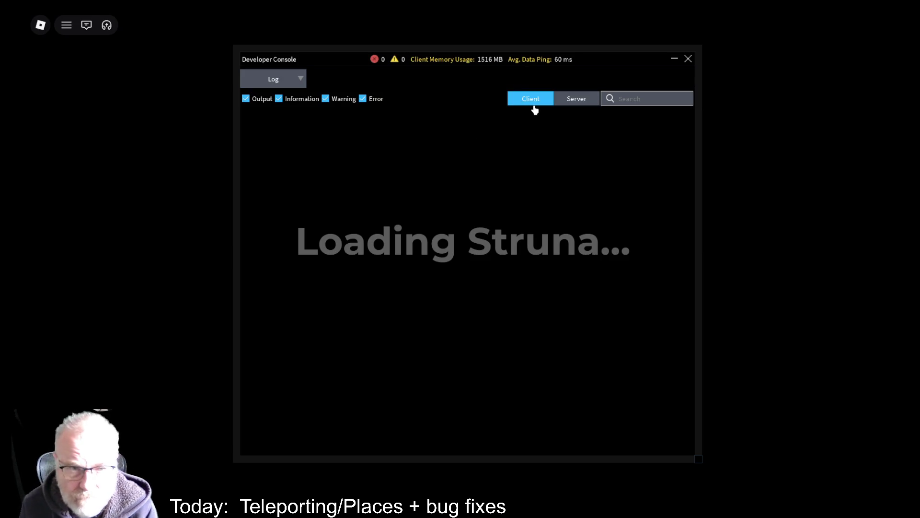
pyautogui.click(581, 102)
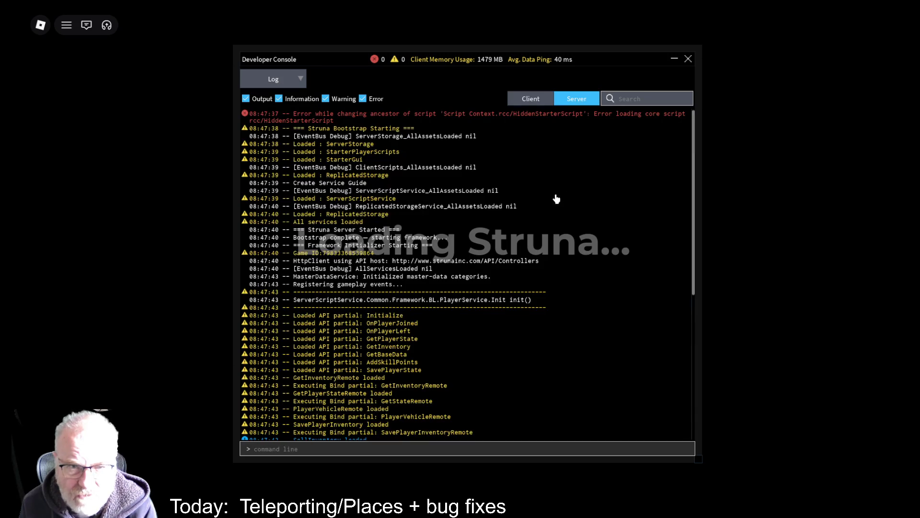
pyautogui.scroll(-10, 551, 197)
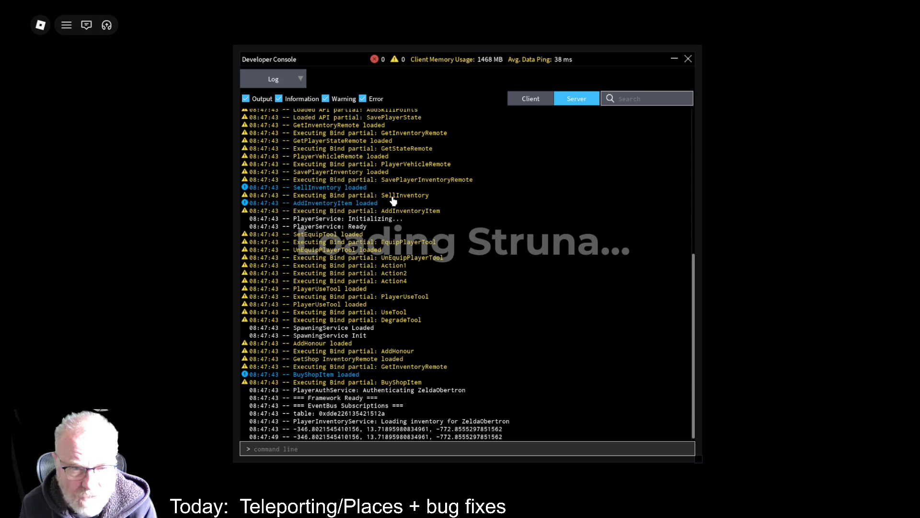
pyautogui.click(524, 101)
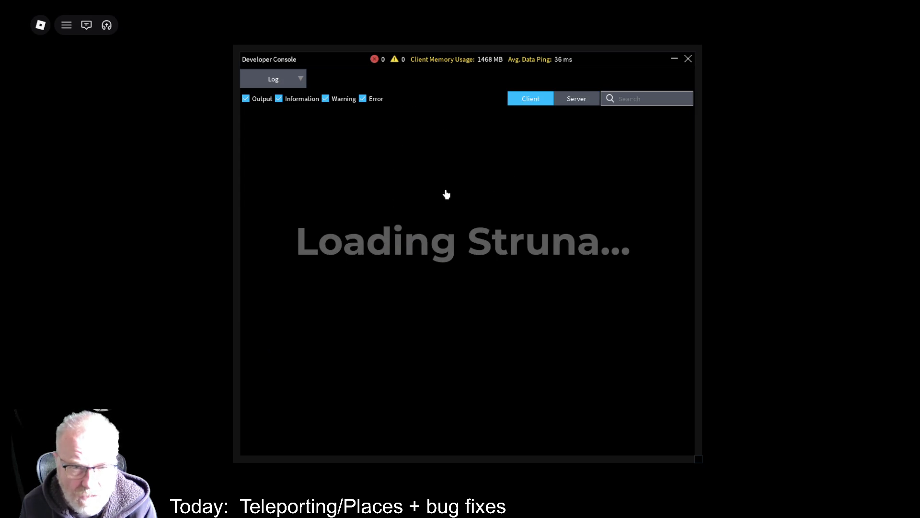
pyautogui.click(578, 100)
pyautogui.scroll(-10, 527, 244)
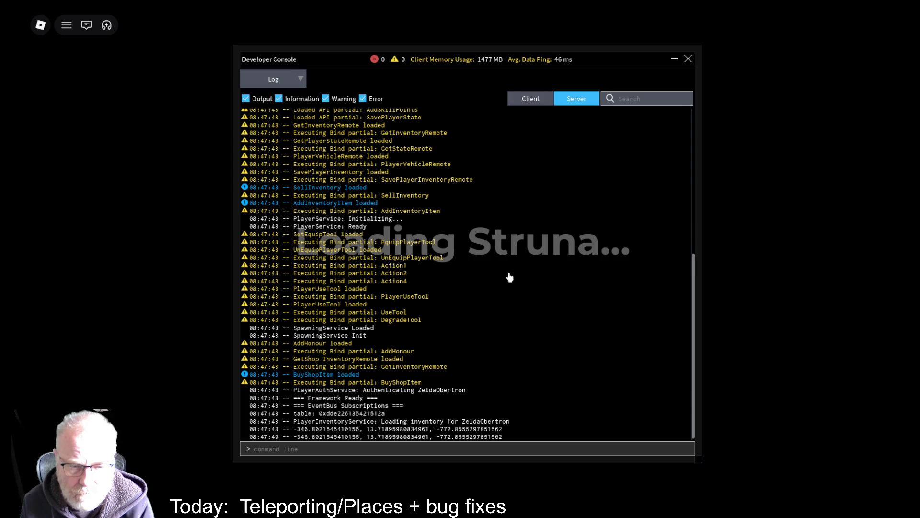
pyautogui.scroll(10, 508, 273)
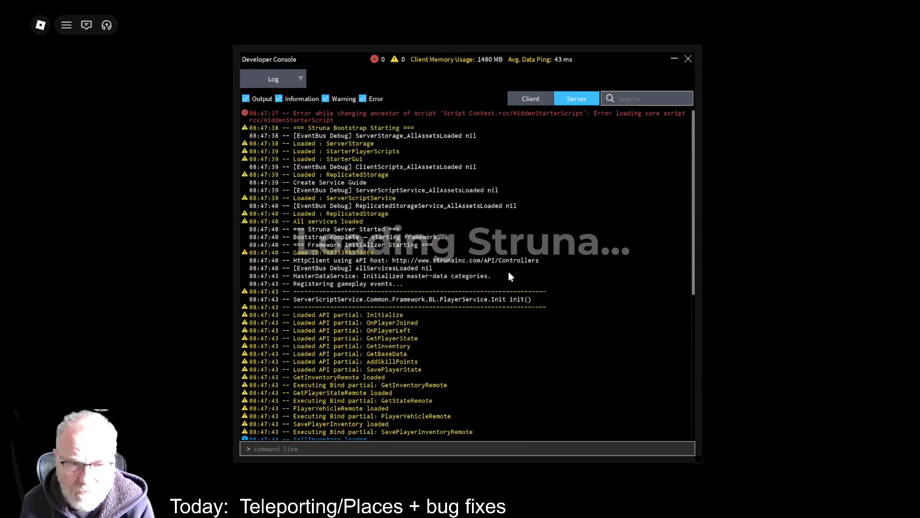
pyautogui.click(525, 102)
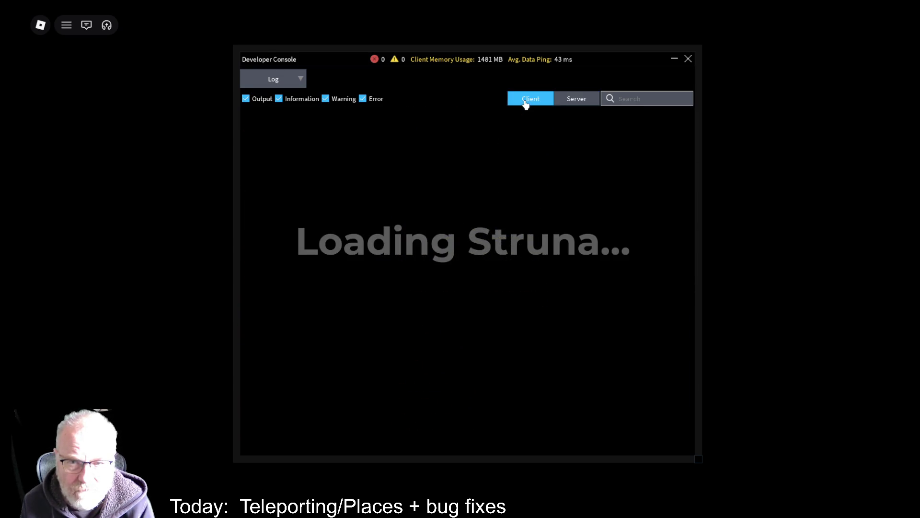
# Close the Developer Console and quit Roblox
pyautogui.click(688, 59)
pyautogui.click(899, 11)
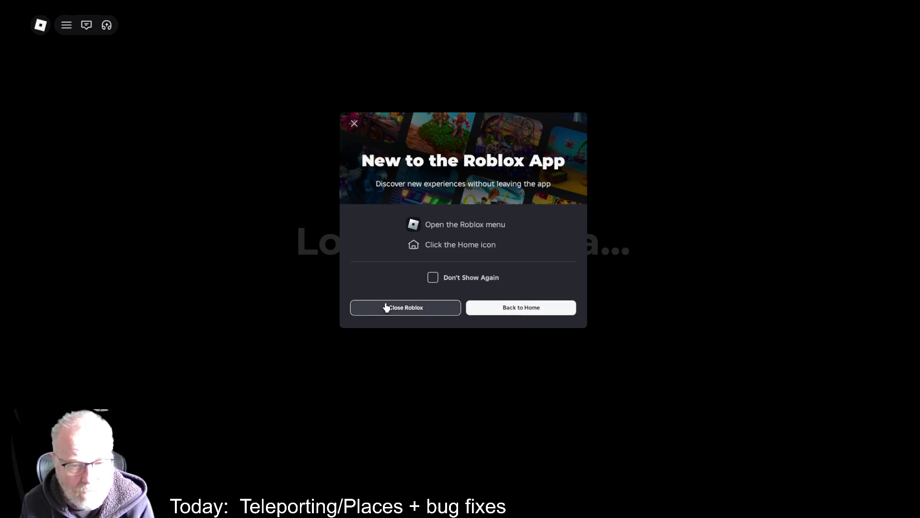
pyautogui.click(384, 306)
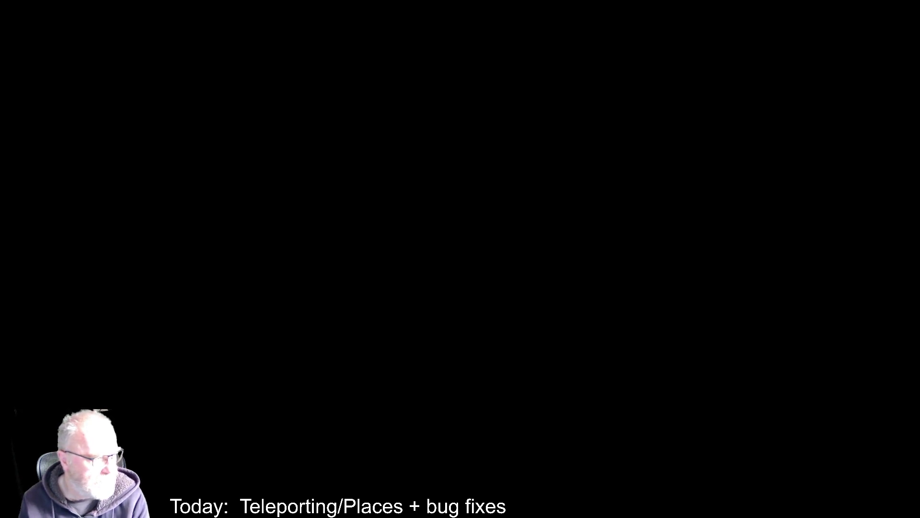
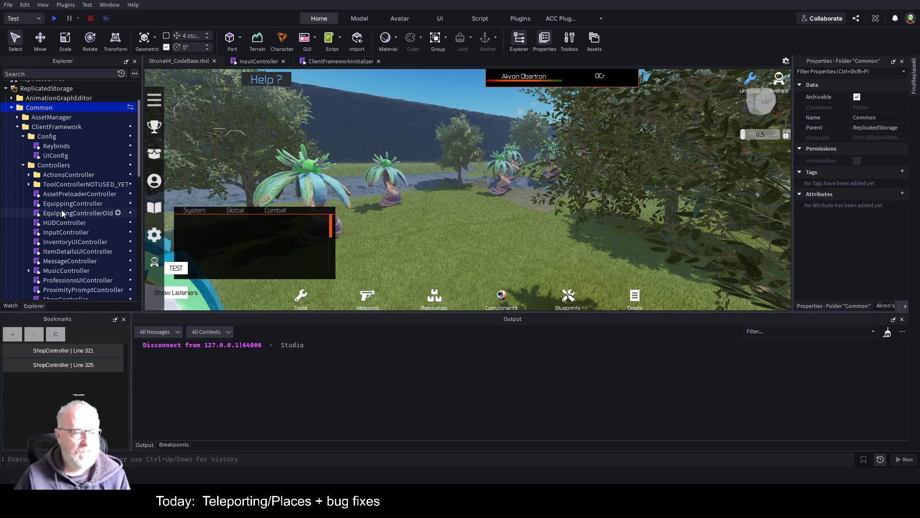
# Scroll the Explorer down to StarterPlayerScripts and select the InitClient local script
pyautogui.scroll(-2, 67, 211)
pyautogui.scroll(-3, 68, 211)
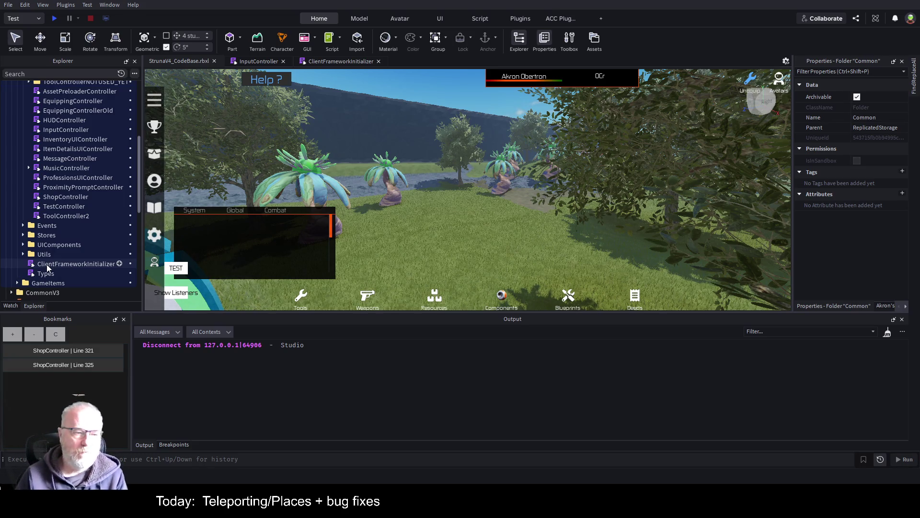
pyautogui.scroll(-8, 61, 230)
pyautogui.scroll(-4, 62, 228)
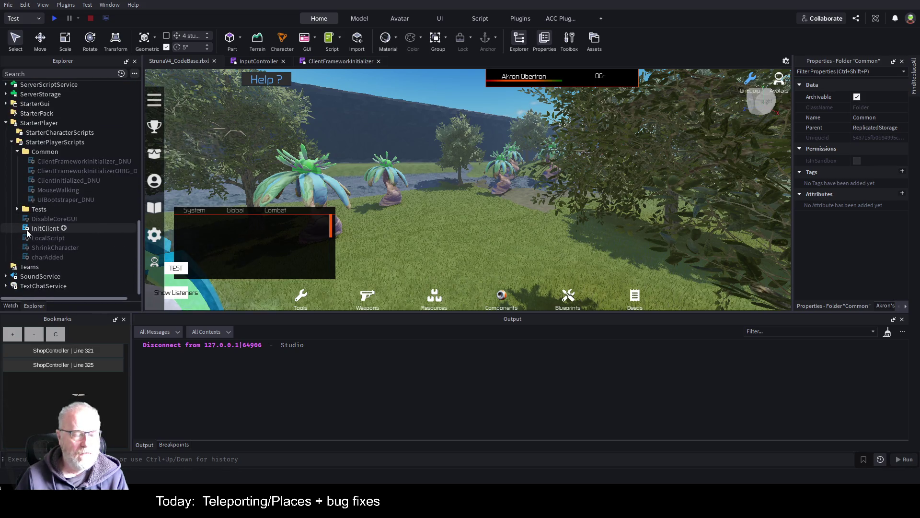
pyautogui.click(53, 230)
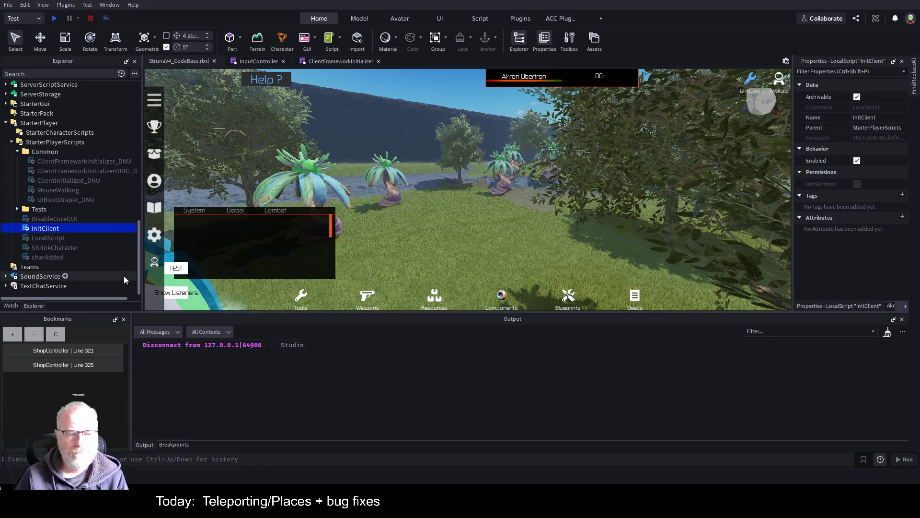
# Open the InitClient script and review its loop that sets notLoaded to false on line 11
pyautogui.doubleClick(36, 230)
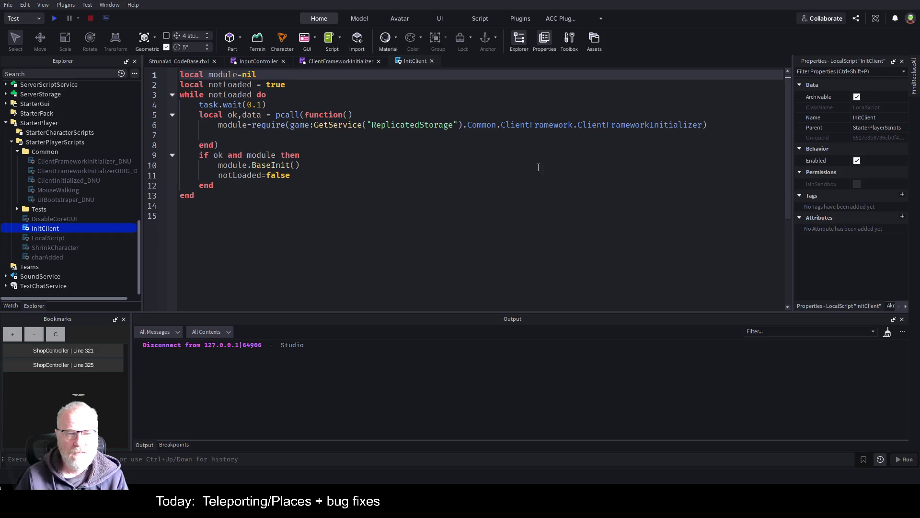
pyautogui.scroll(1, 57, 176)
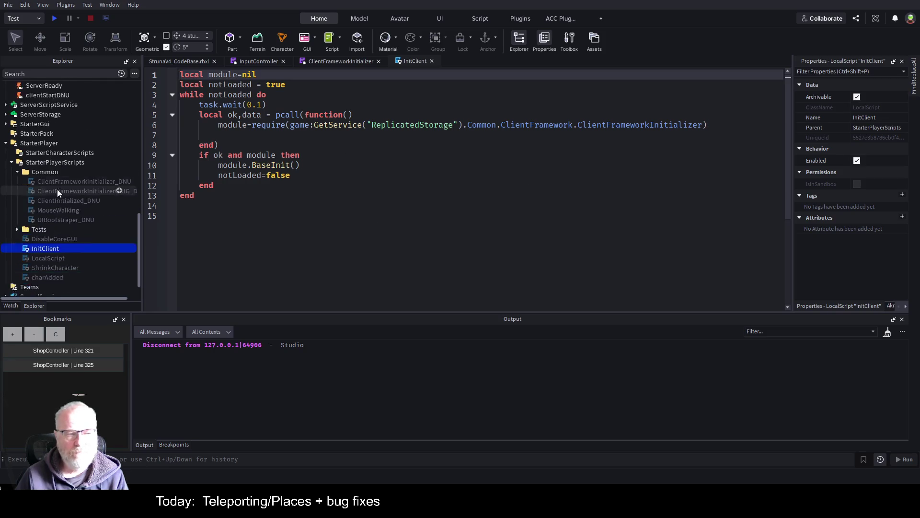
pyautogui.scroll(-1, 56, 186)
pyautogui.click(468, 177)
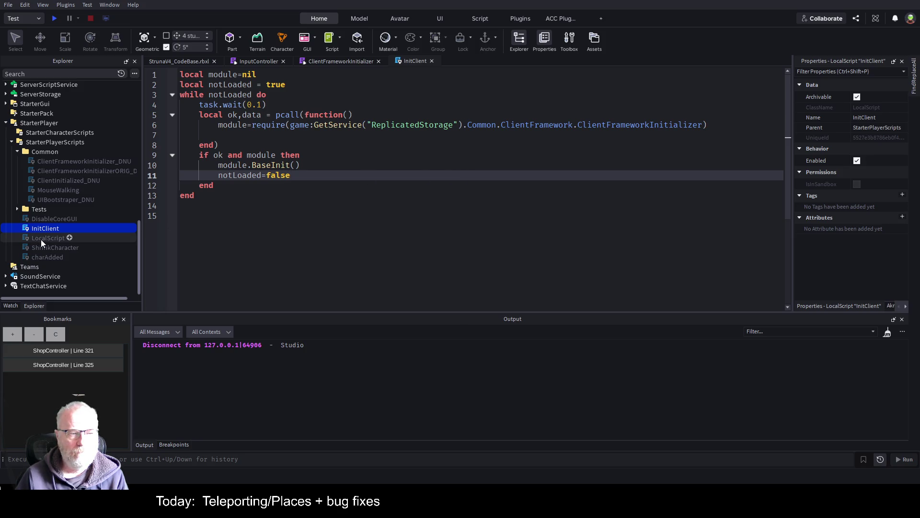
pyautogui.scroll(15, 41, 240)
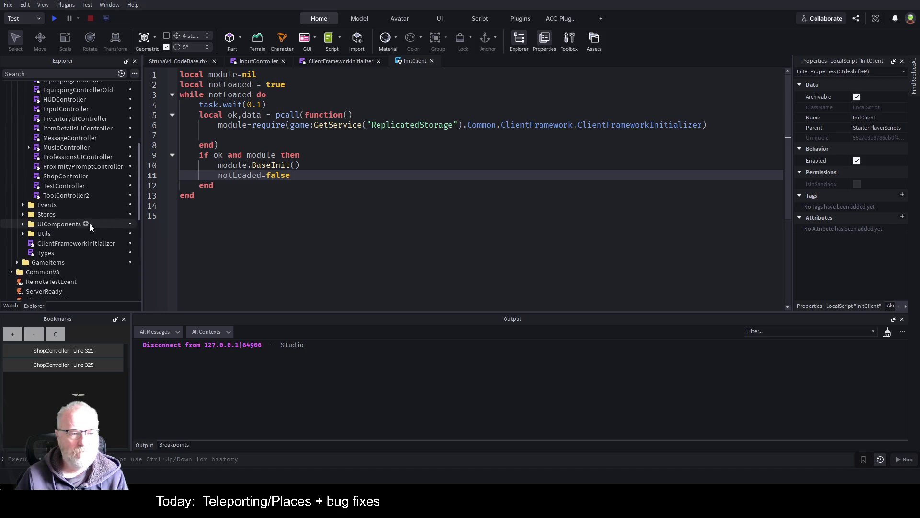
# Inspect the ClientFrameworkInitializer module in ReplicatedStorage alongside the InitClient code
pyautogui.click(72, 243)
pyautogui.scroll(6, 80, 239)
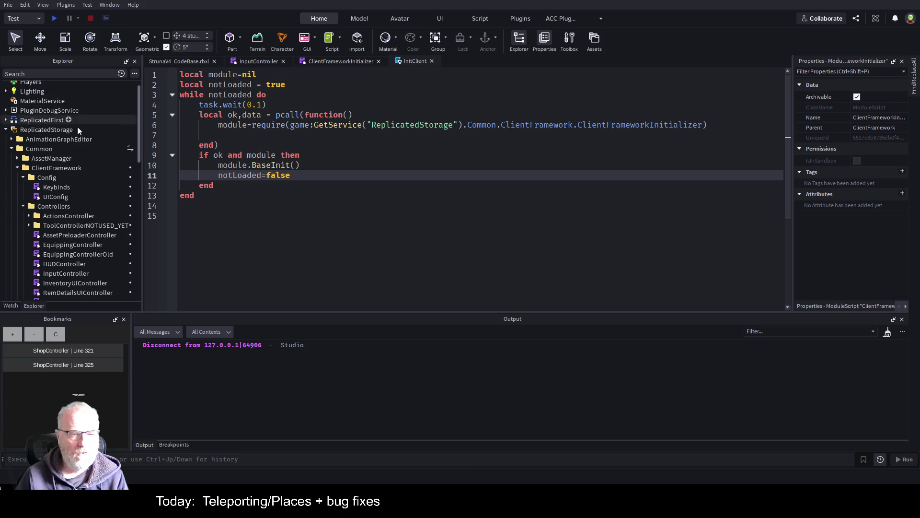
pyautogui.scroll(-6, 74, 120)
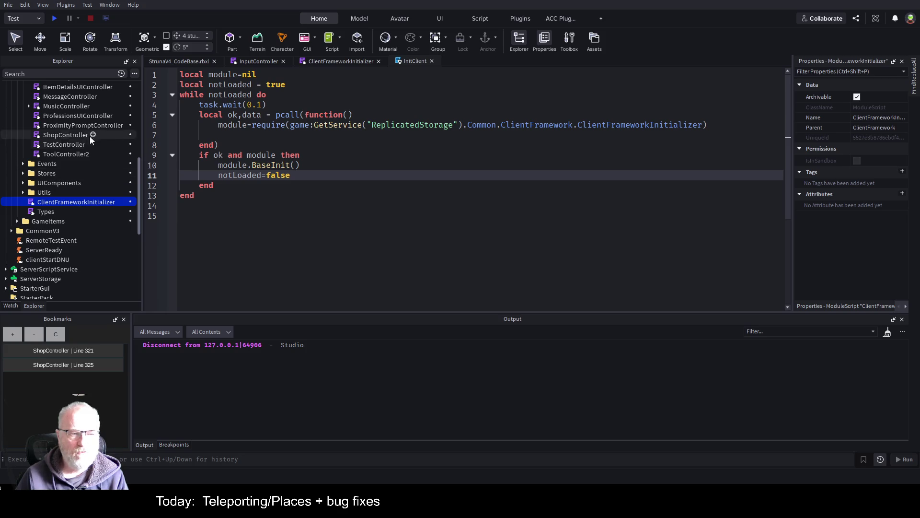
pyautogui.click(319, 232)
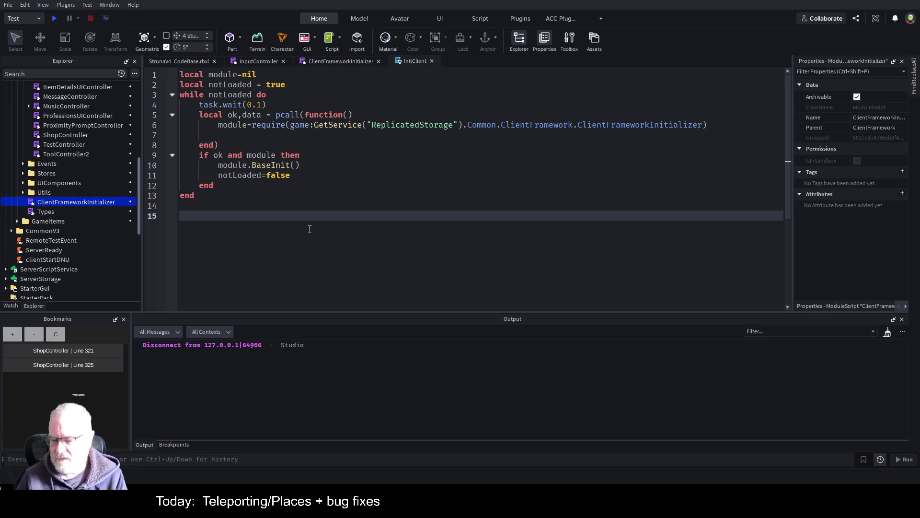
pyautogui.scroll(-5, 102, 216)
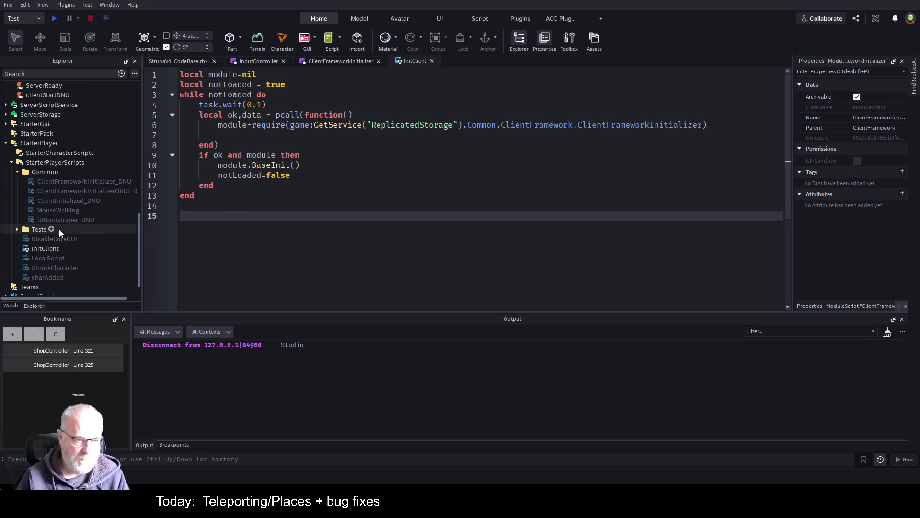
# Check the ClientFrameworkInitializer_DNU and ORIG_DNU scripts, then collapse and select the Common folder
pyautogui.click(97, 185)
pyautogui.click(79, 191)
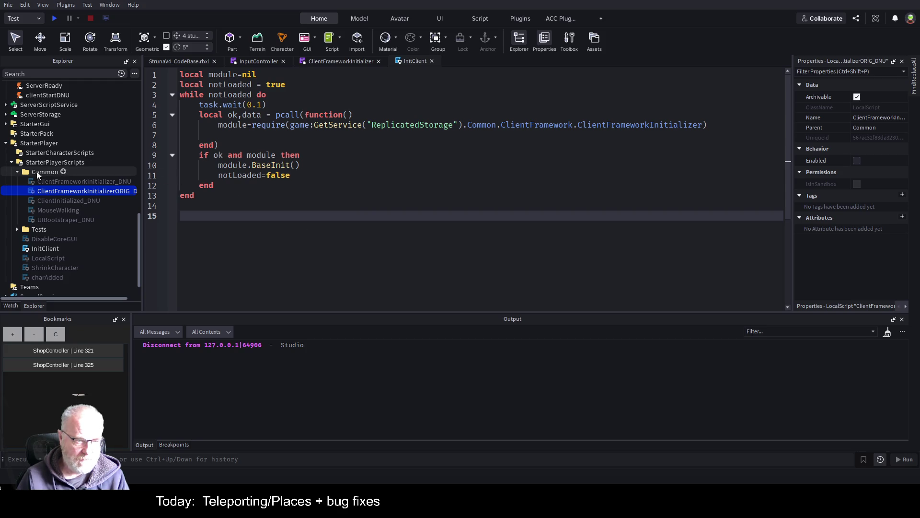
pyautogui.click(17, 172)
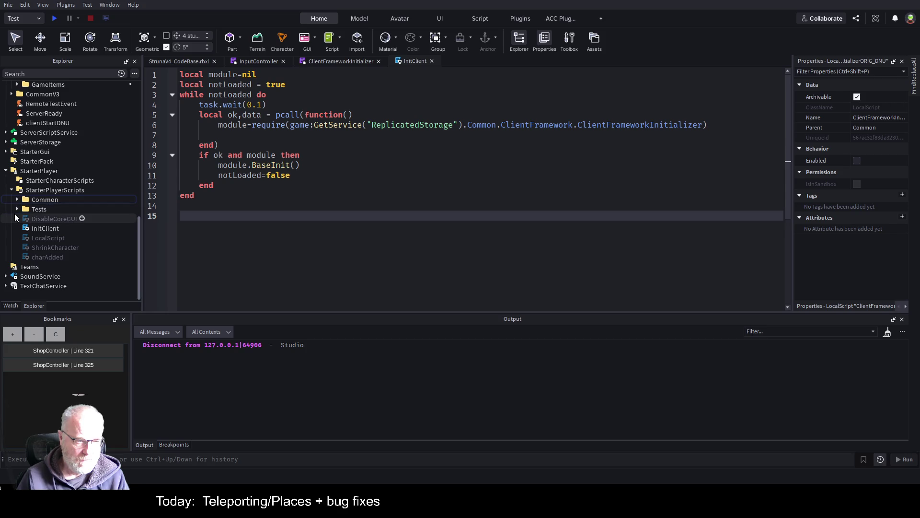
pyautogui.click(38, 199)
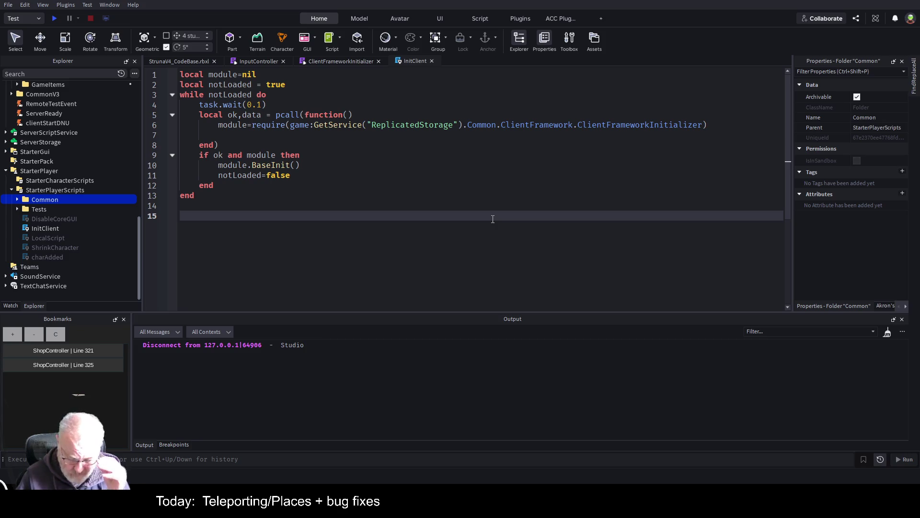
# Expand the StarterPlayerScripts Common folder to show its DNU scripts, then collapse it again
pyautogui.click(365, 196)
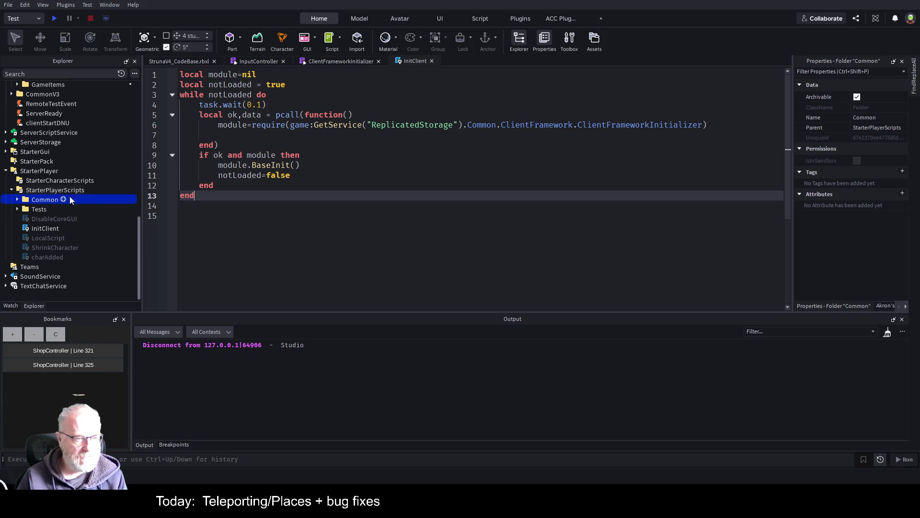
pyautogui.click(17, 200)
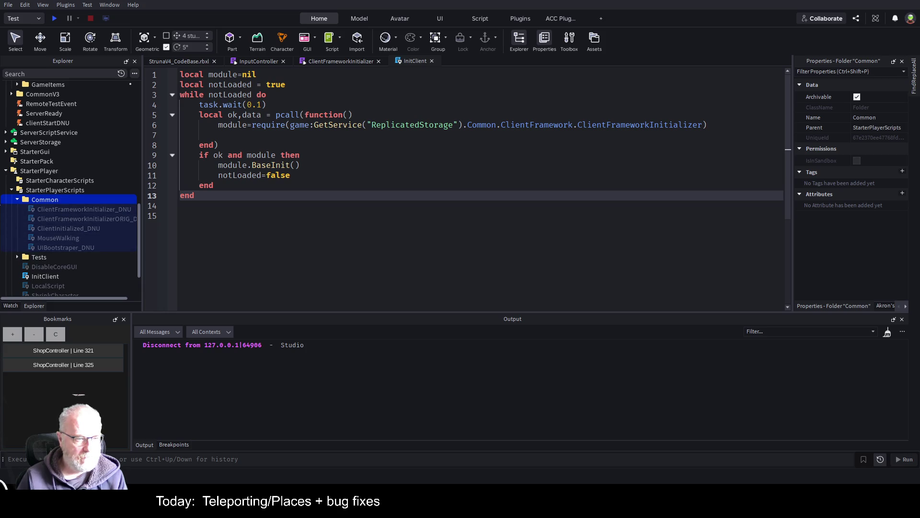
pyautogui.click(17, 199)
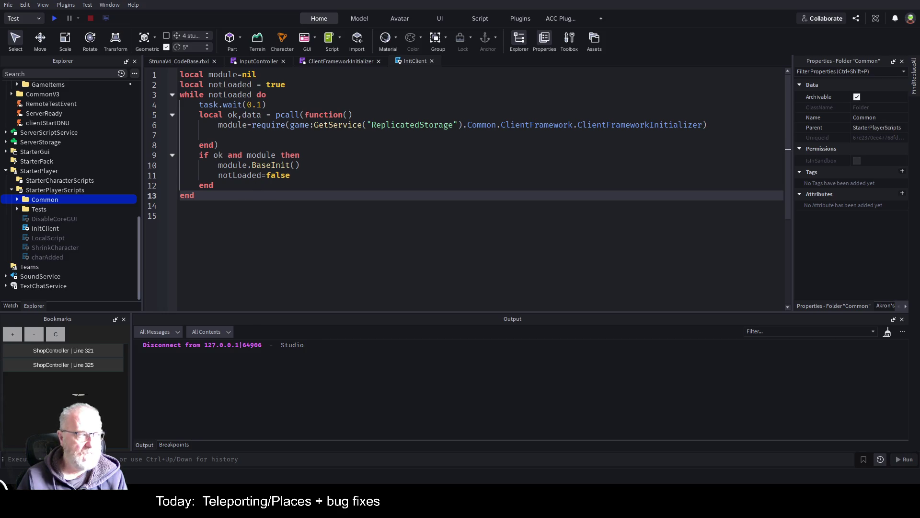
# Select the InitClient script in the Explorer
pyautogui.click(48, 228)
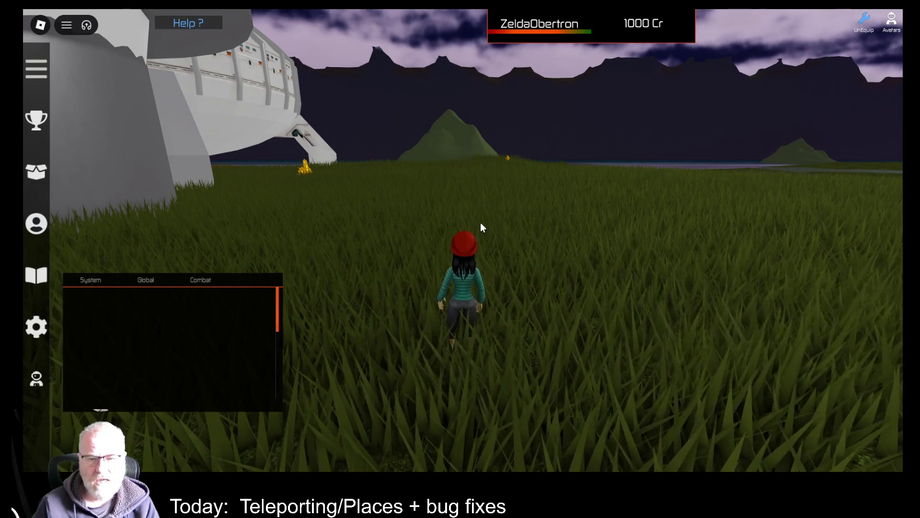
pyautogui.press('i')
pyautogui.press('i')
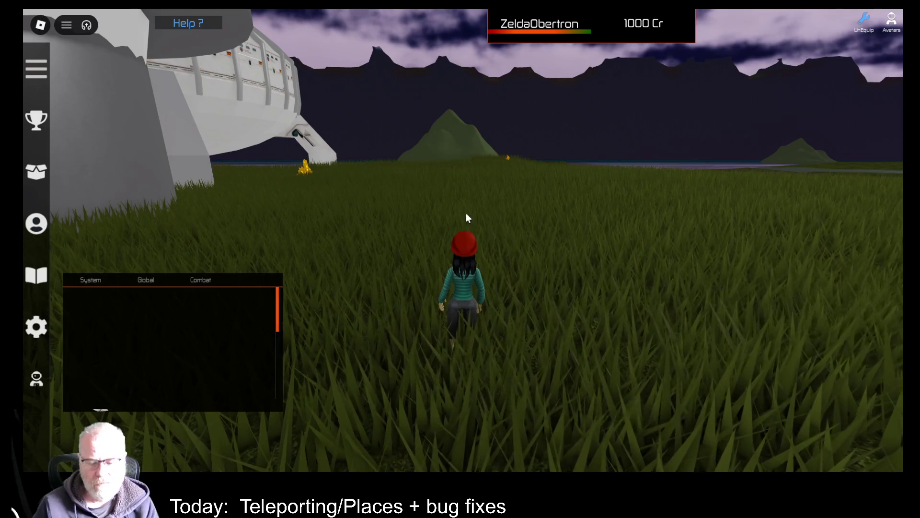
pyautogui.press('F9')
pyautogui.scroll(-10, 426, 326)
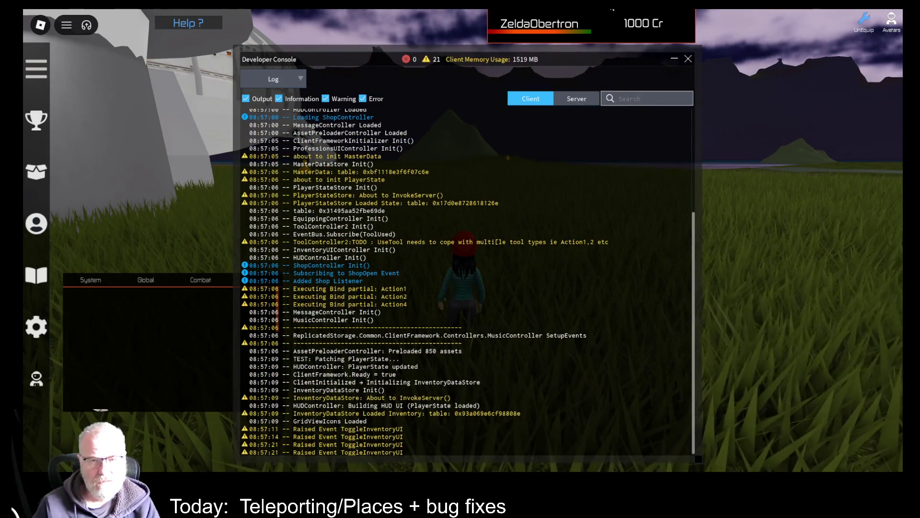
pyautogui.scroll(3, 371, 322)
pyautogui.scroll(-3, 384, 328)
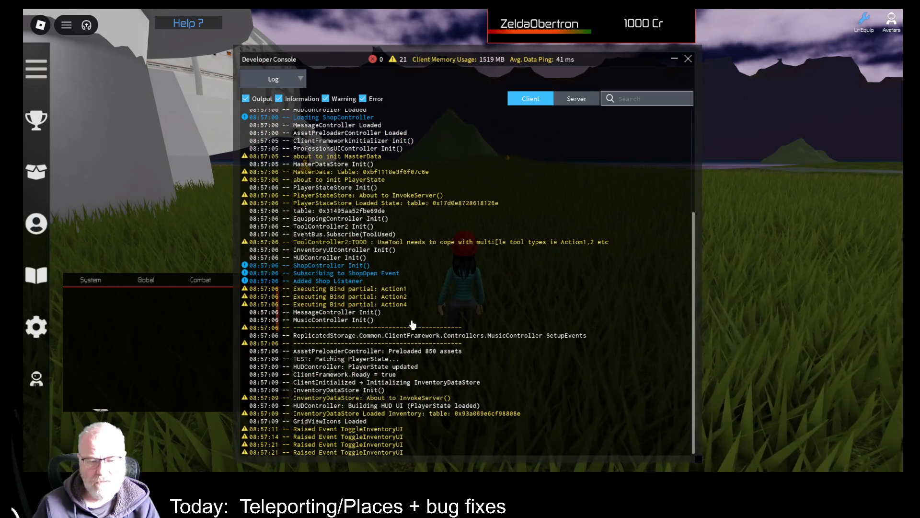
pyautogui.click(581, 99)
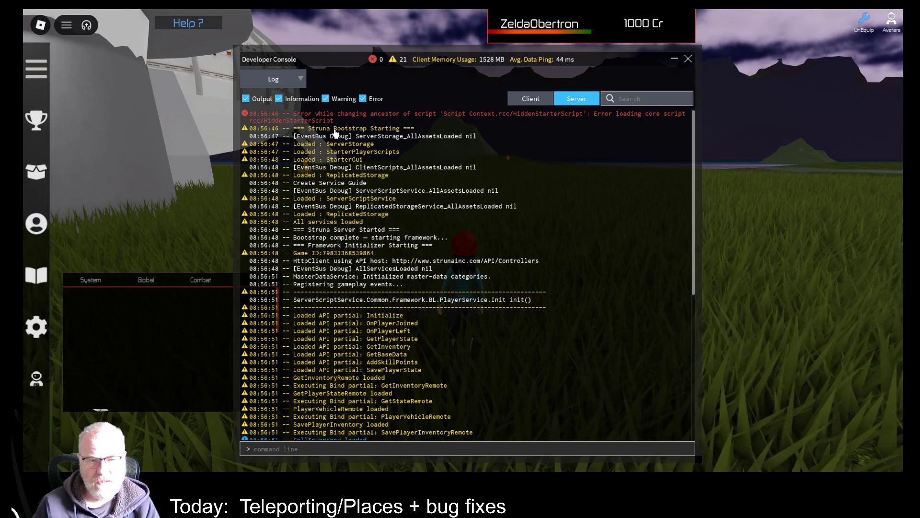
pyautogui.click(688, 59)
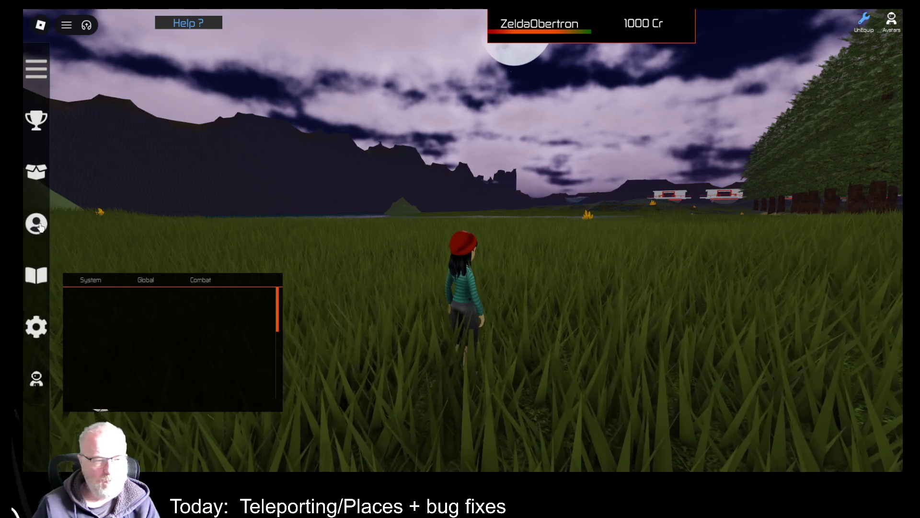
# Open and close the Professions panel, then run the character left toward the red-trimmed buildings
pyautogui.press('p')
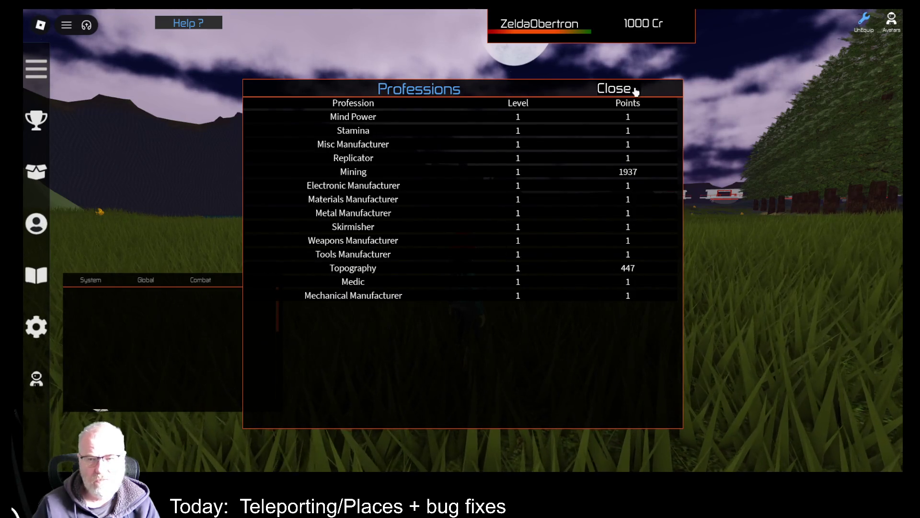
pyautogui.click(623, 88)
pyautogui.scroll(-5, 498, 192)
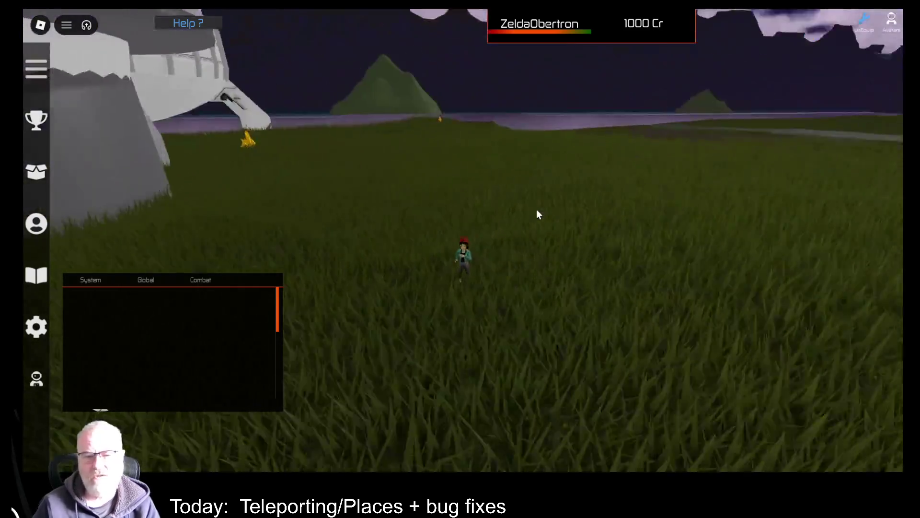
pyautogui.press('a')
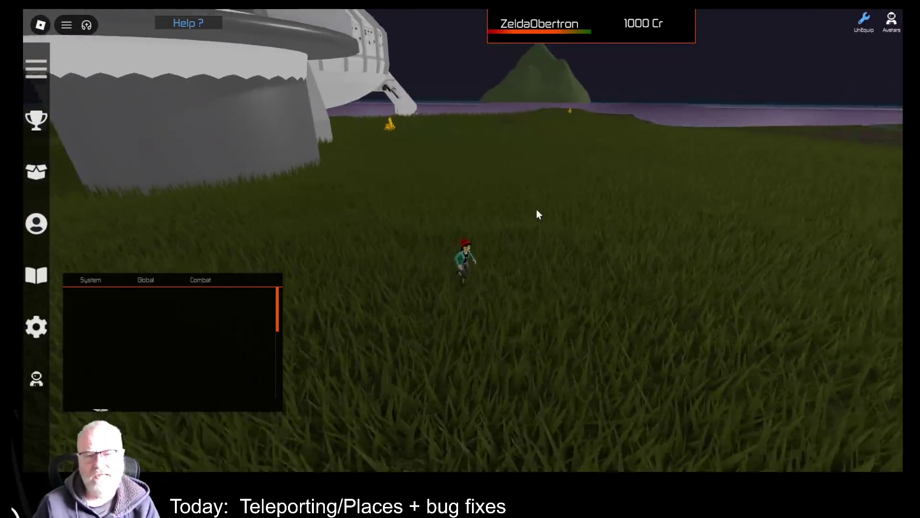
pyautogui.press('a')
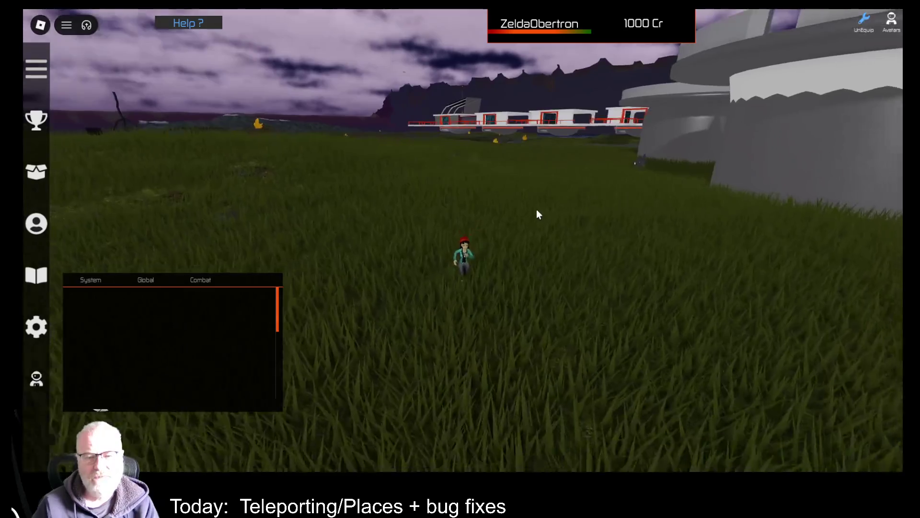
pyautogui.press('a')
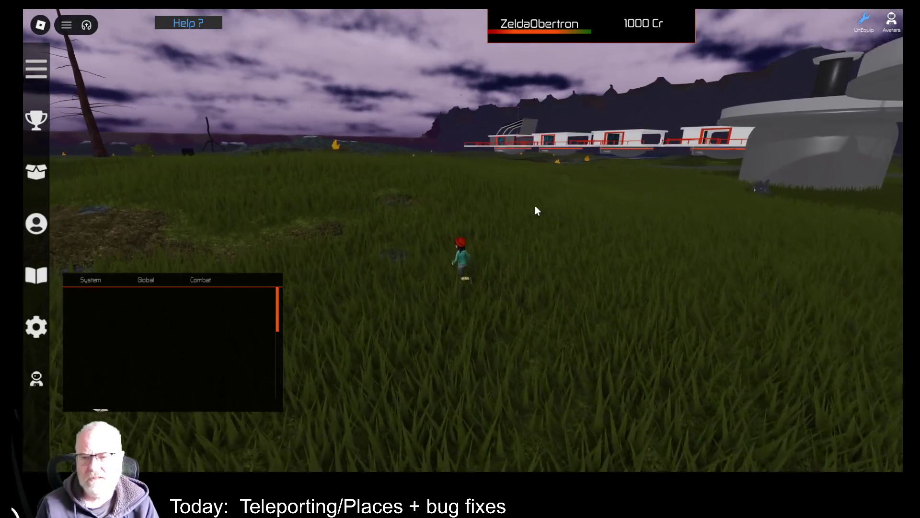
# Equip OOF001 from the Tools inventory, deploy it beside the character, unequip it, and exit with Alt+F4
pyautogui.press('i')
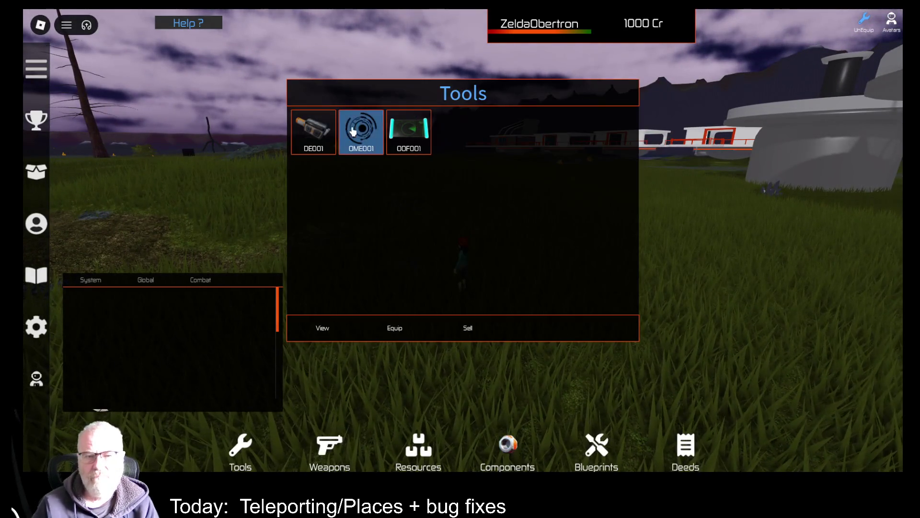
pyautogui.click(409, 132)
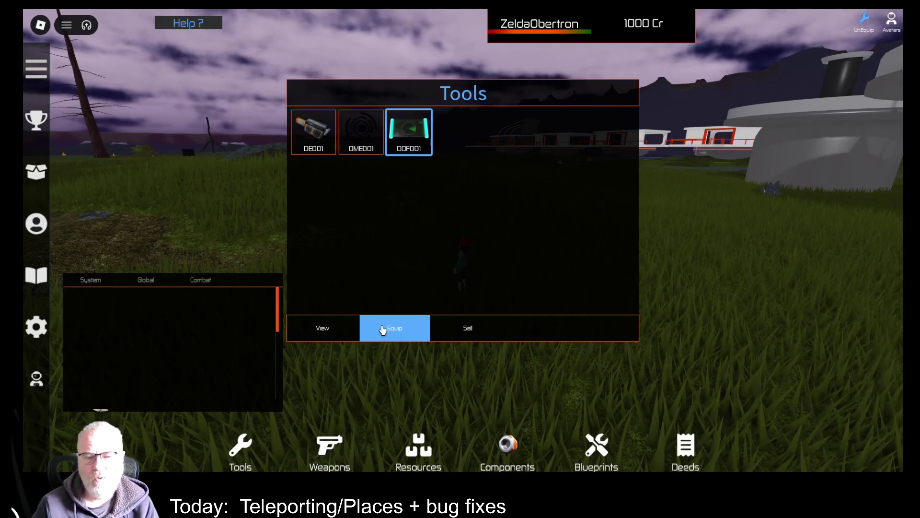
pyautogui.click(395, 328)
pyautogui.click(506, 247)
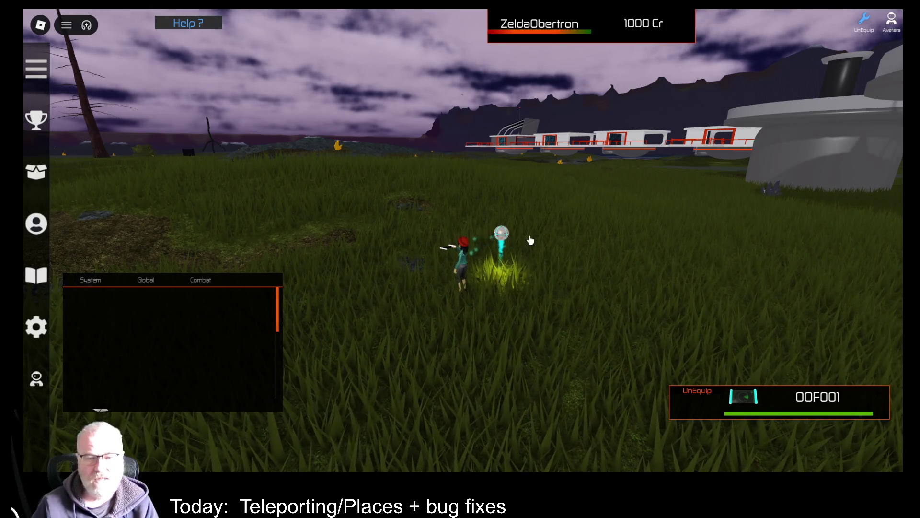
pyautogui.press('1')
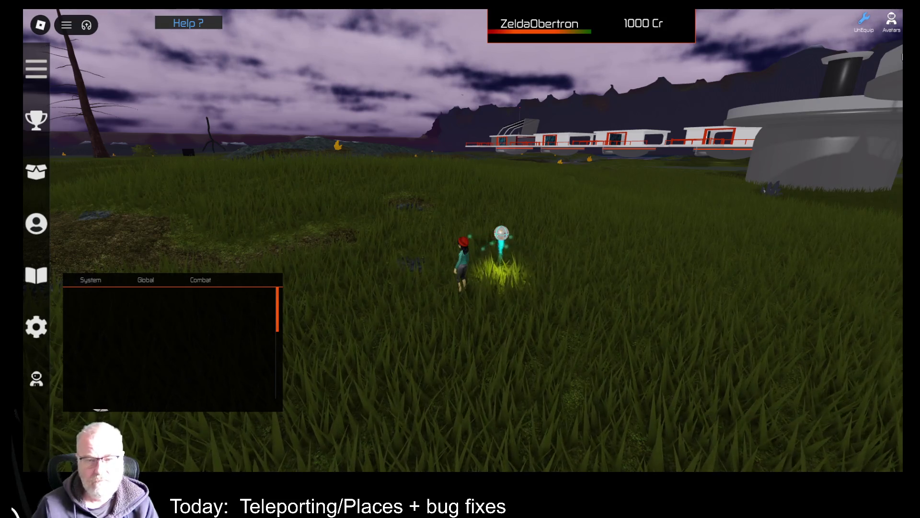
pyautogui.hotkey('alt', 'F4')
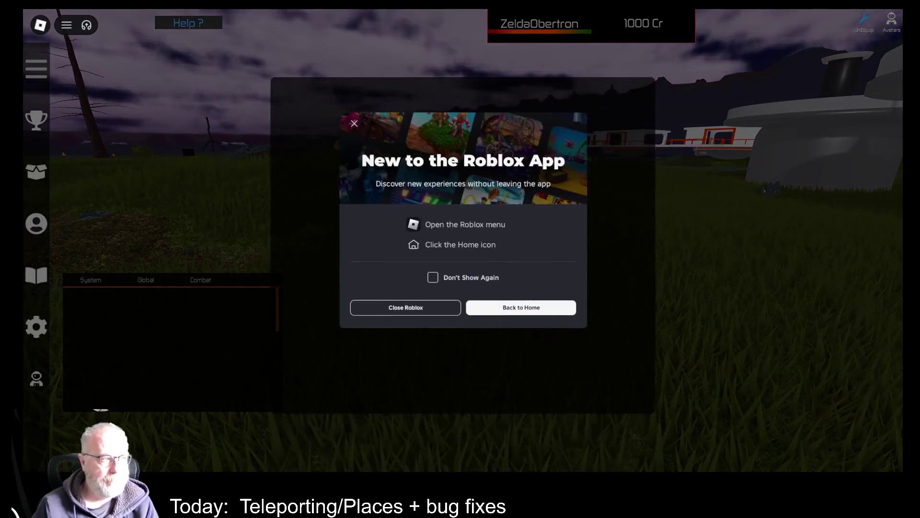
# Choose Close Roblox in the 'New to the Roblox App' dialog to end the play session
pyautogui.click(433, 312)
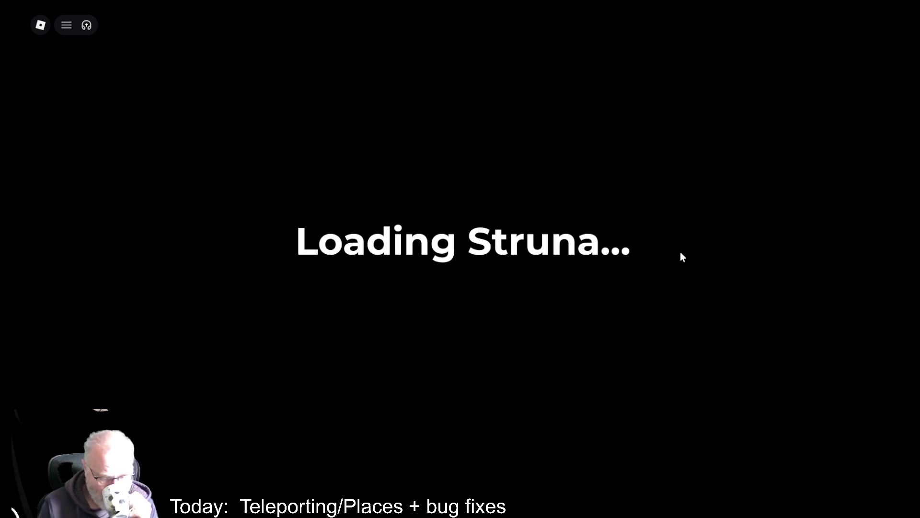
# Open the Developer Console log with F9 while the Struna loading screen shows
pyautogui.press('F9')
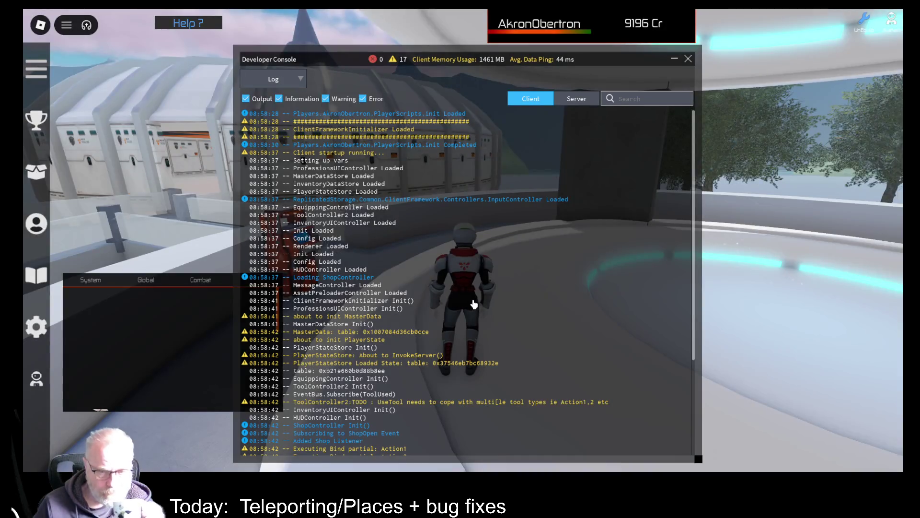
# Scroll through the Client and Server startup logs, return to Client, and close the Developer Console
pyautogui.scroll(-5, 484, 302)
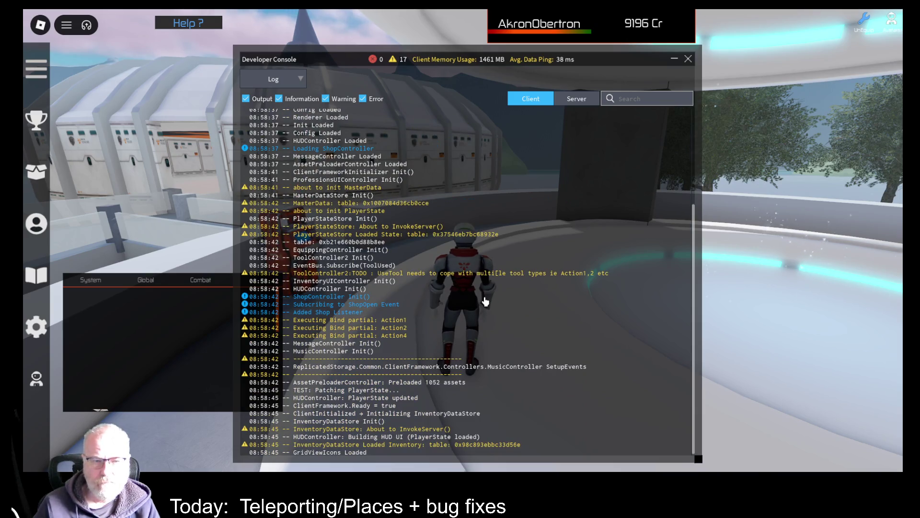
pyautogui.scroll(5, 483, 302)
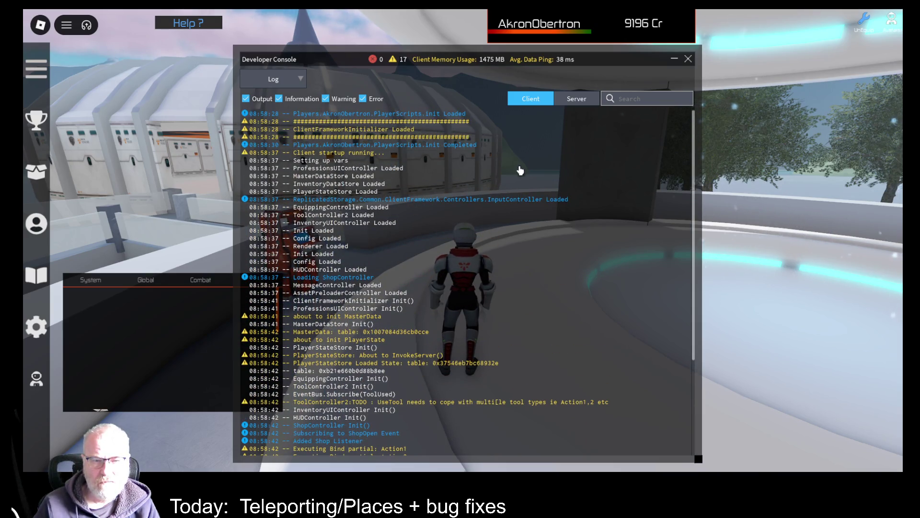
pyautogui.click(582, 102)
pyautogui.scroll(-10, 513, 254)
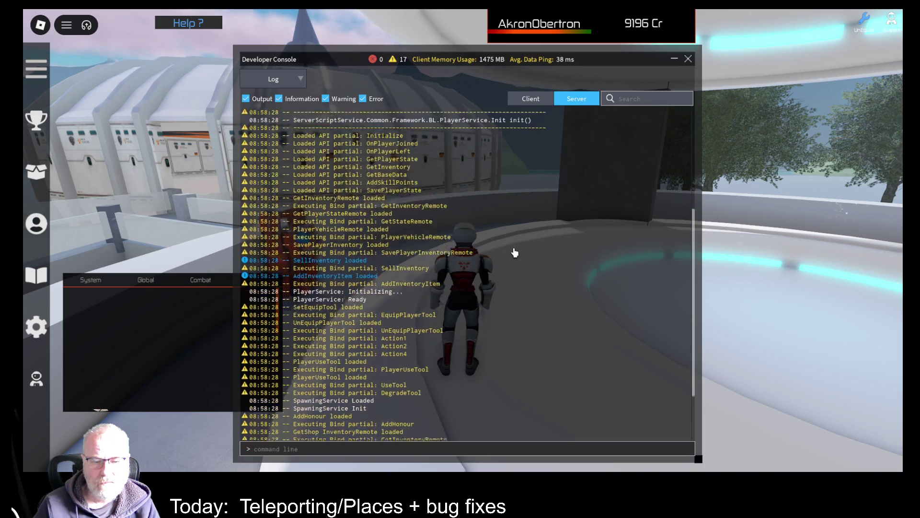
pyautogui.click(531, 98)
pyautogui.click(689, 59)
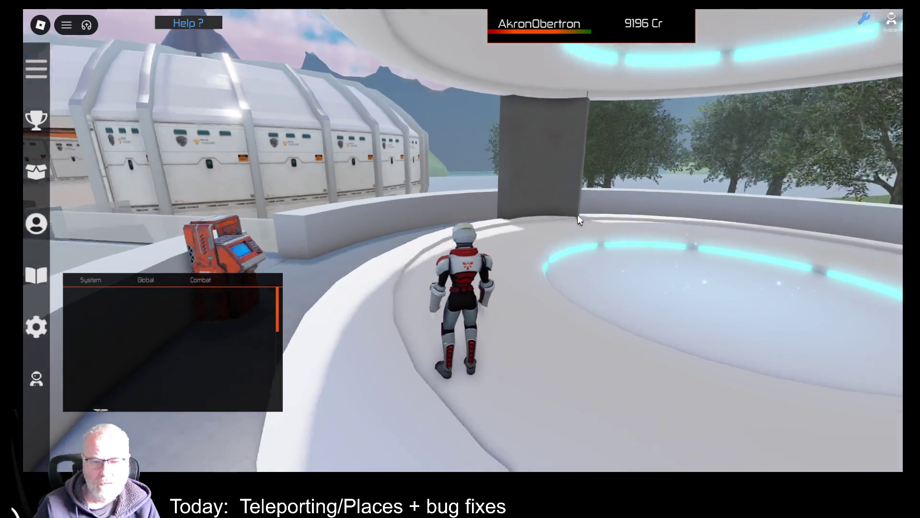
# Run the character along the curved walkway onto the glowing circular pad, then off toward the pillar
pyautogui.press('w')
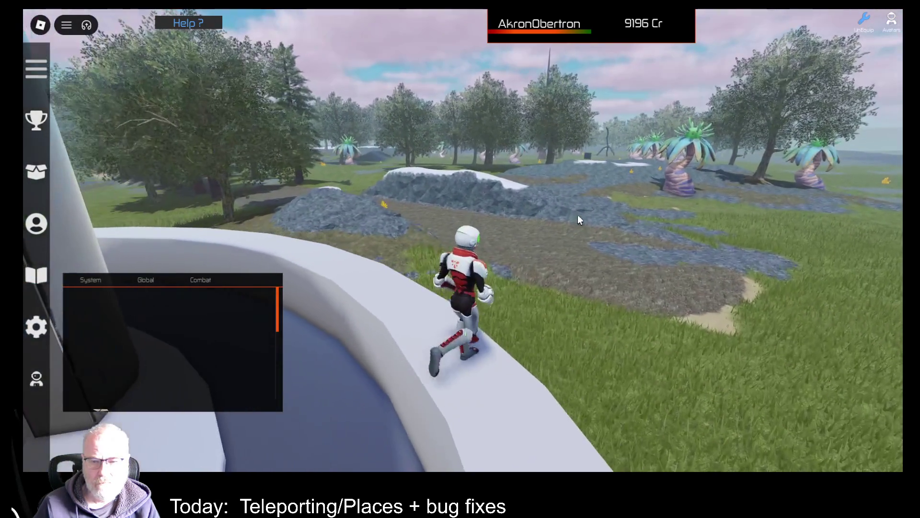
pyautogui.press('Left')
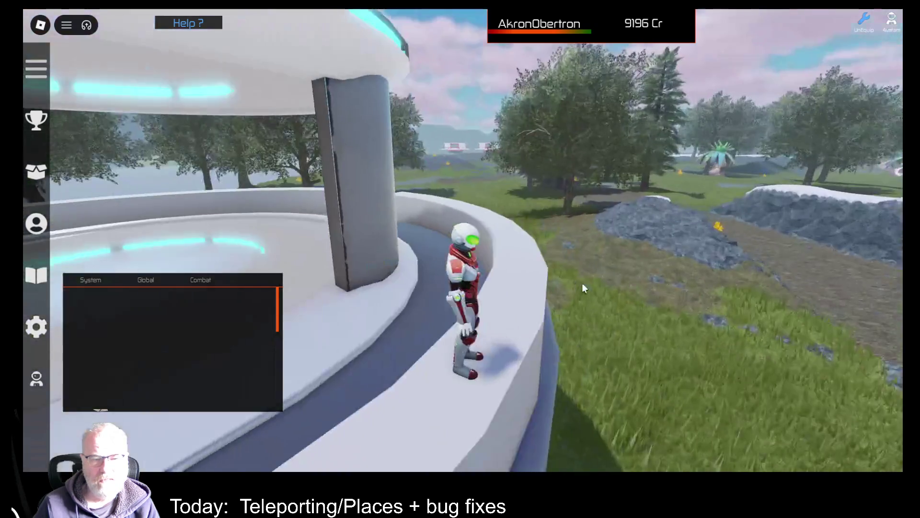
pyautogui.press('w')
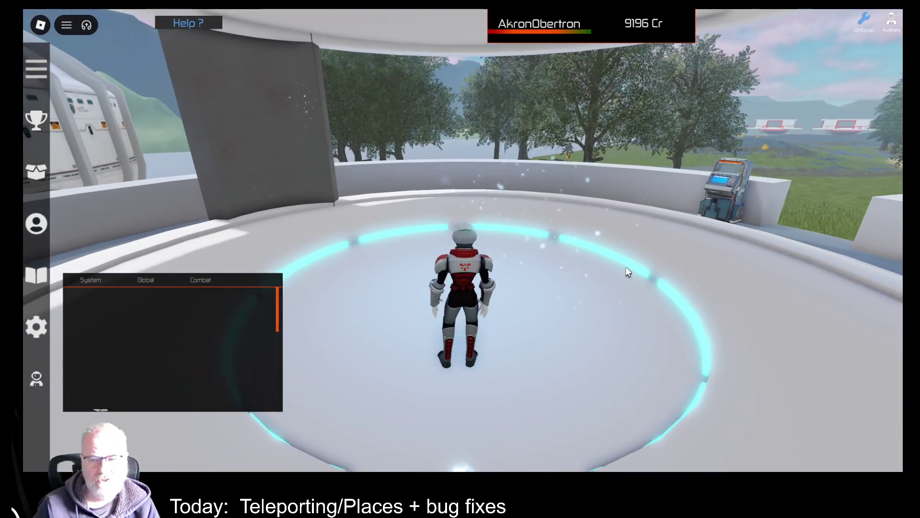
pyautogui.press('s')
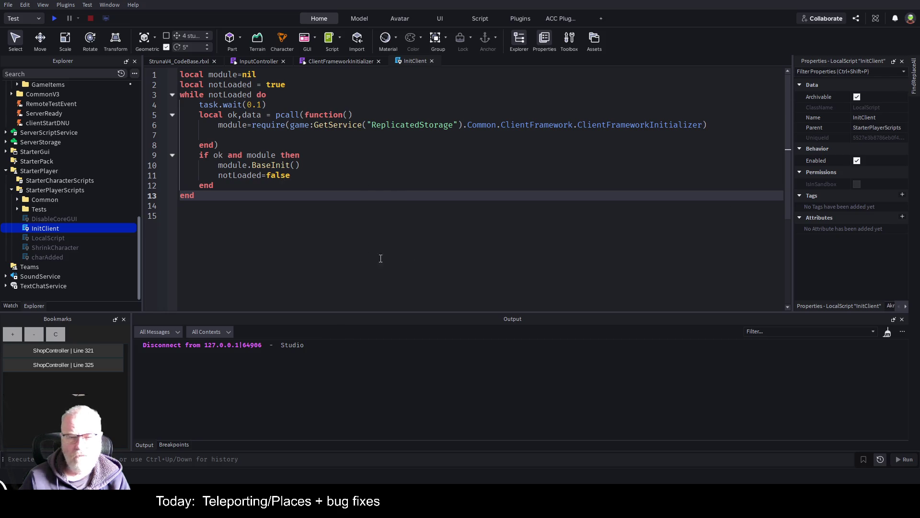
# Select lines 1–13 and the word ClientFrameworkInitializer in InitClient, then return to the StrunaV4_CodeBase.rbxl tab
pyautogui.click(315, 230)
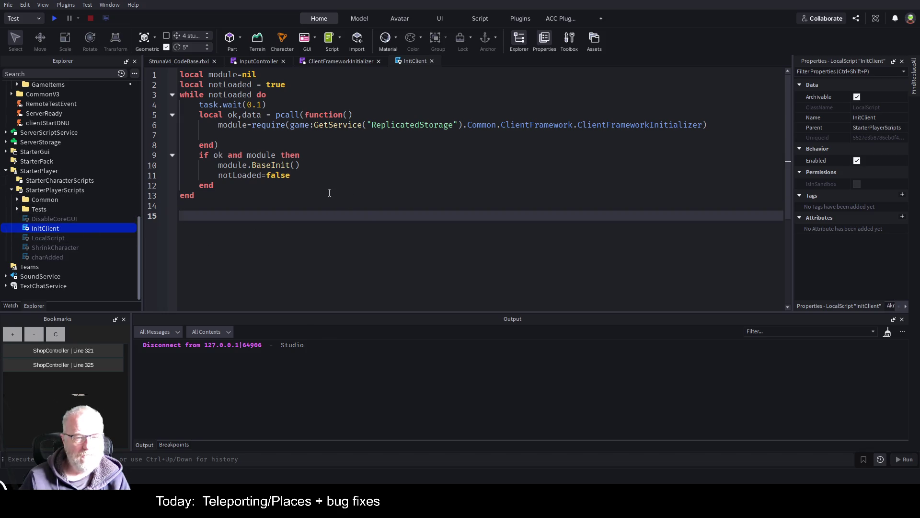
pyautogui.moveTo(236, 194); pyautogui.dragTo(159, 63)
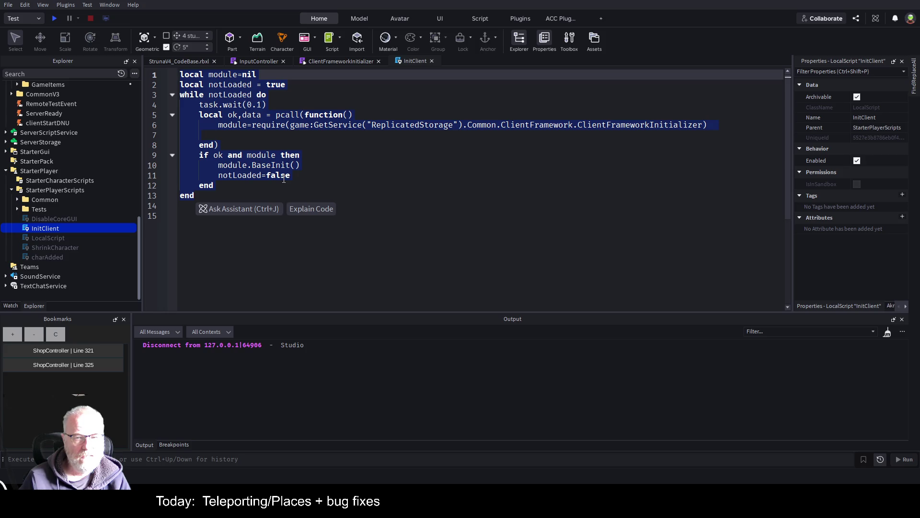
pyautogui.doubleClick(628, 126)
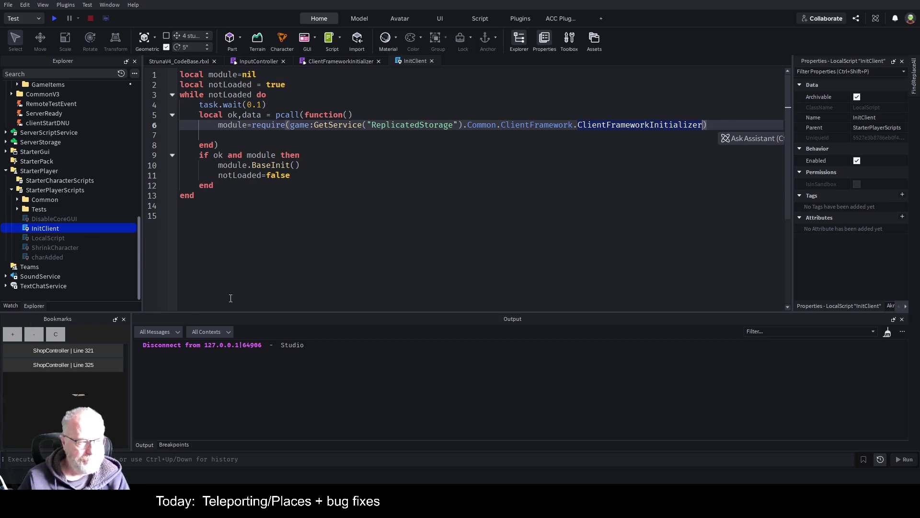
pyautogui.click(193, 61)
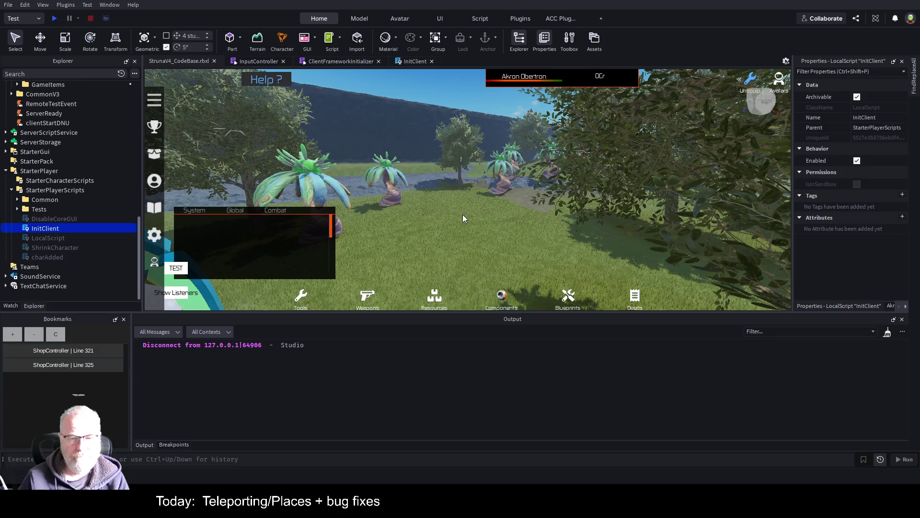
# Expand StarterGui in Explorer to show its Common, CommonV3, Test and 16:9 folders
pyautogui.press('w')
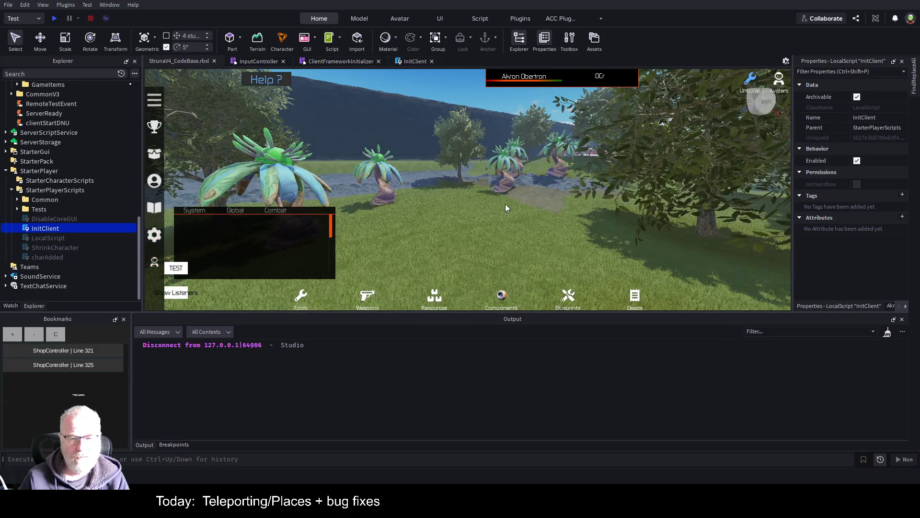
pyautogui.press('w')
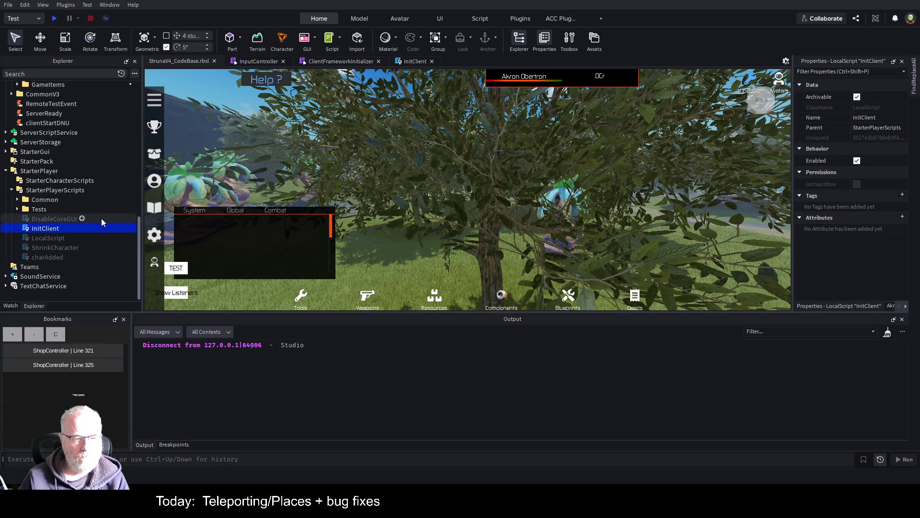
pyautogui.click(6, 152)
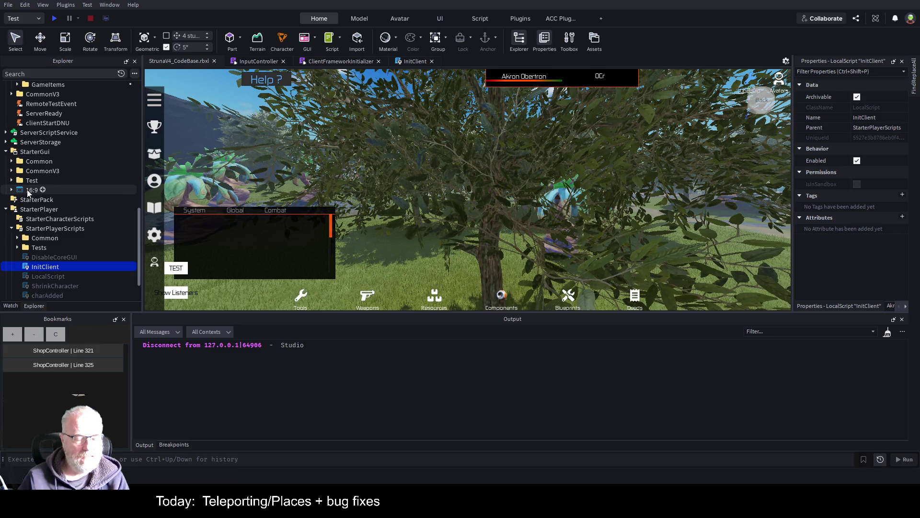
# Insert a new Folder under StarterGui and name it TestingPackages
pyautogui.click(56, 151)
pyautogui.click(56, 151)
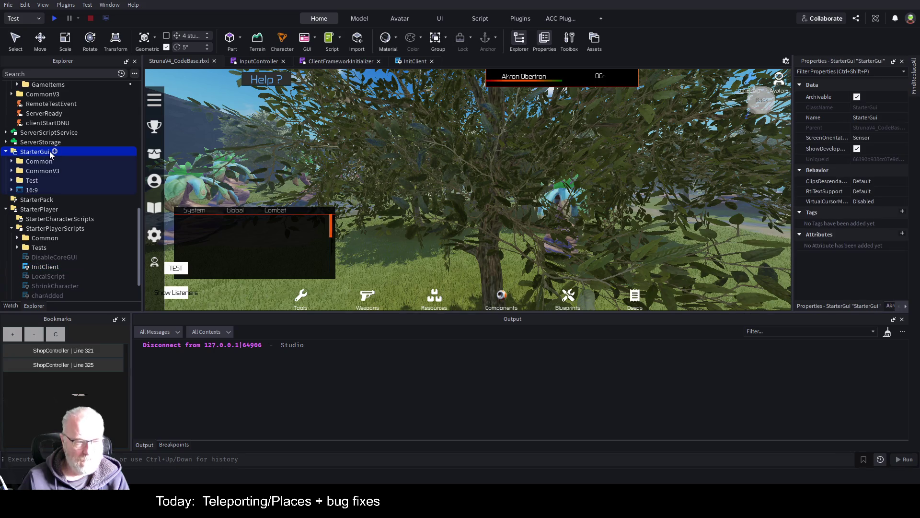
pyautogui.click(40, 172)
pyautogui.click(41, 180)
pyautogui.write('Ter')
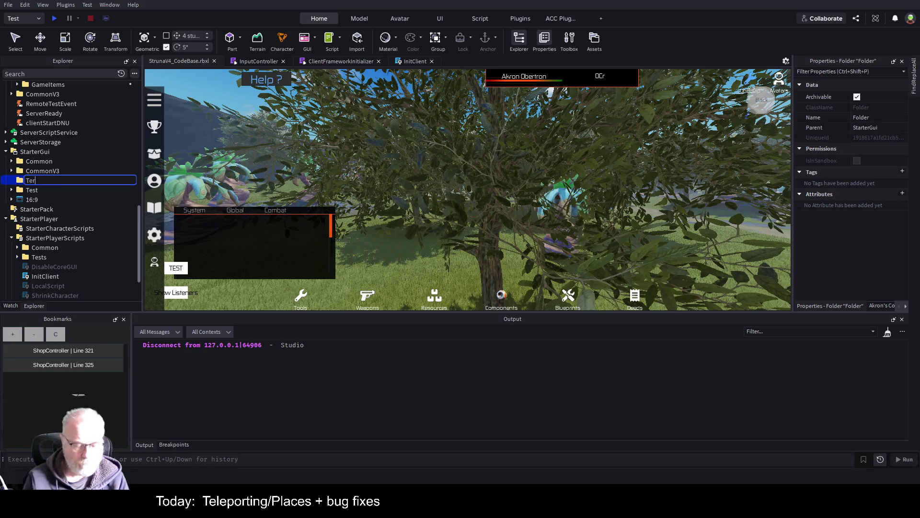
pyautogui.press('BackSpace')
pyautogui.write('stingPackah')
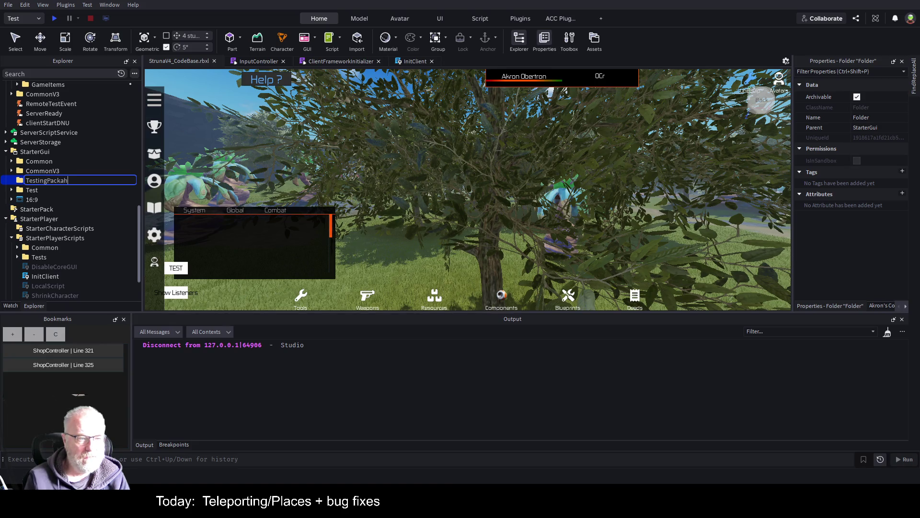
pyautogui.press('BackSpace')
pyautogui.write('ges')
pyautogui.press('Return')
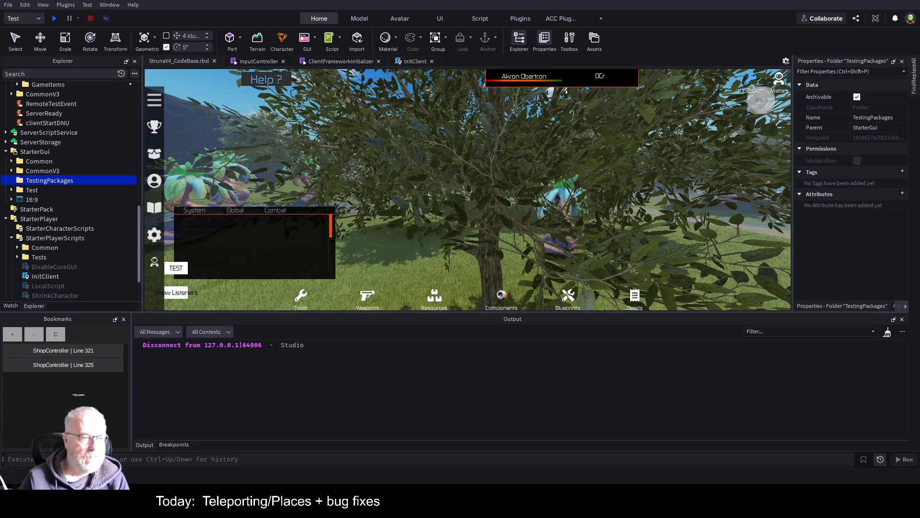
# Add a ScreenGui holding a white Frame to TestingPackages, move the frame, and save the place
pyautogui.click(77, 181)
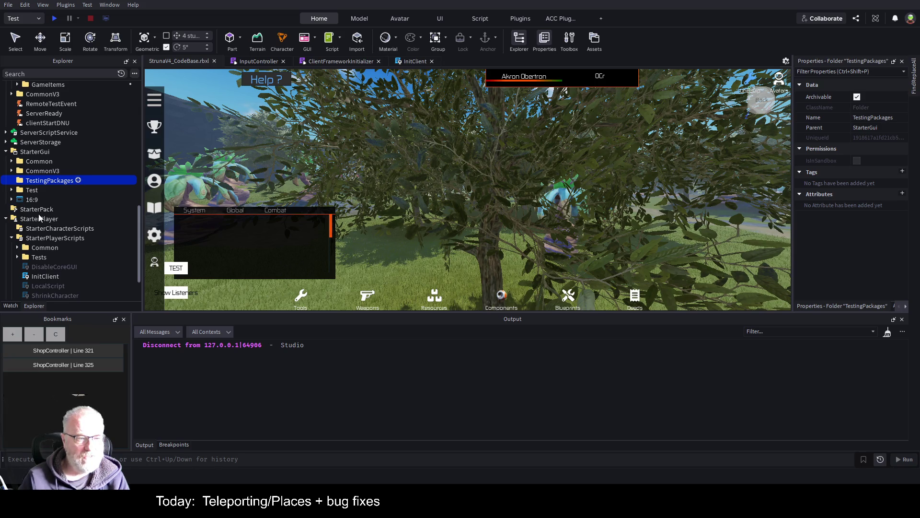
pyautogui.click(38, 214)
pyautogui.moveTo(67, 192)
pyautogui.click(67, 191)
pyautogui.click(36, 236)
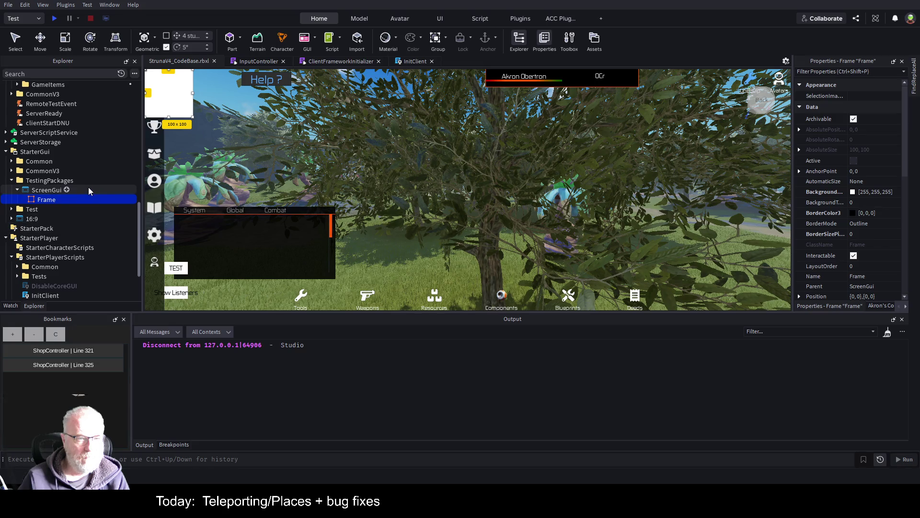
pyautogui.moveTo(159, 112); pyautogui.dragTo(284, 165)
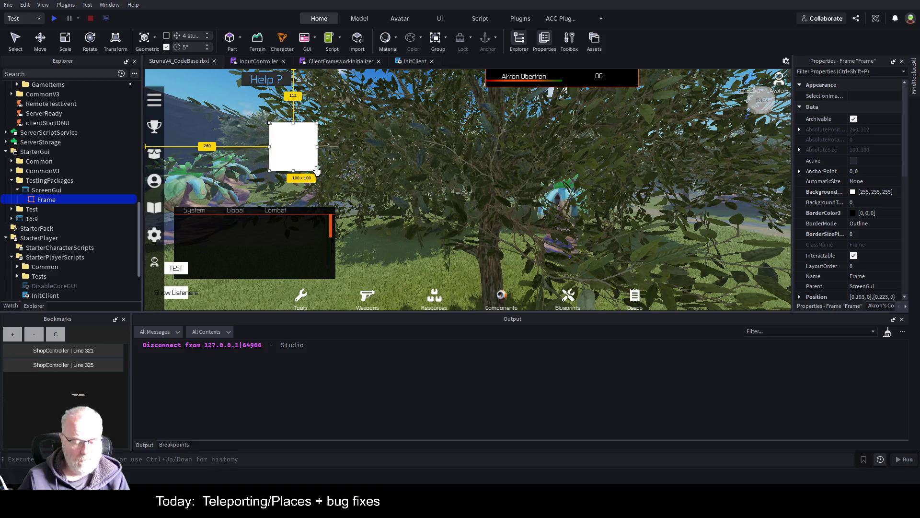
pyautogui.hotkey('ctrl', 's')
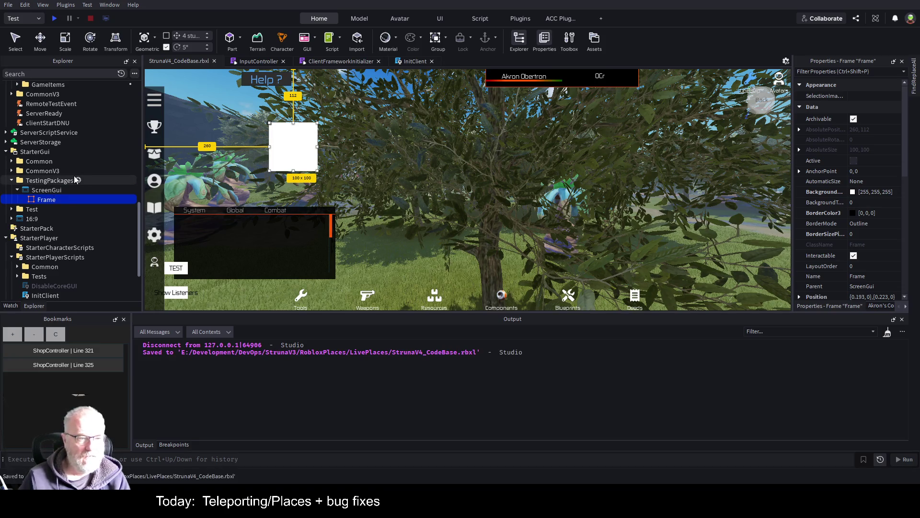
pyautogui.click(64, 181)
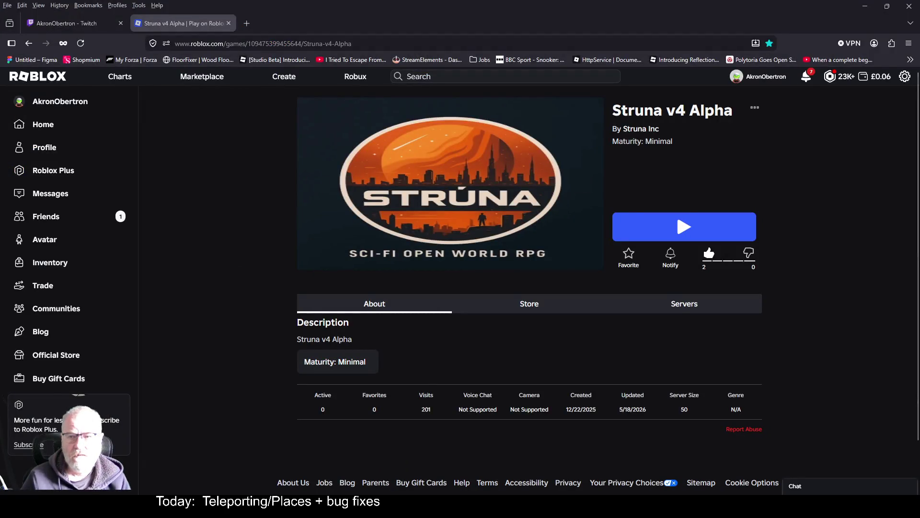
# In Creator Hub, open Creations › Development Items to see TestingPackages listed first
pyautogui.click(286, 78)
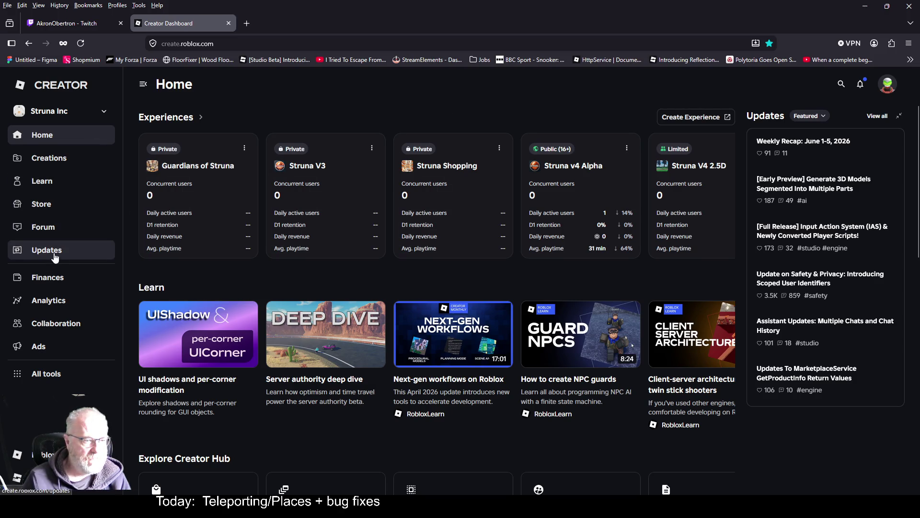
pyautogui.click(66, 160)
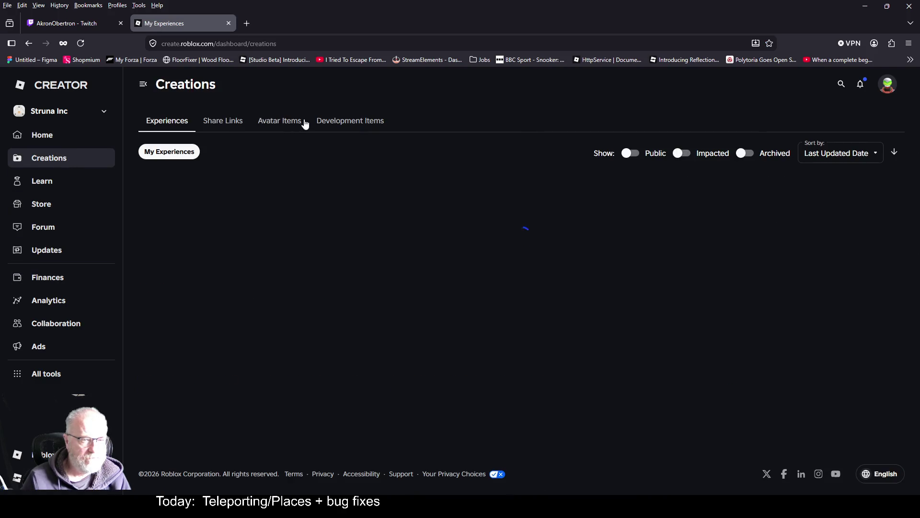
pyautogui.click(358, 121)
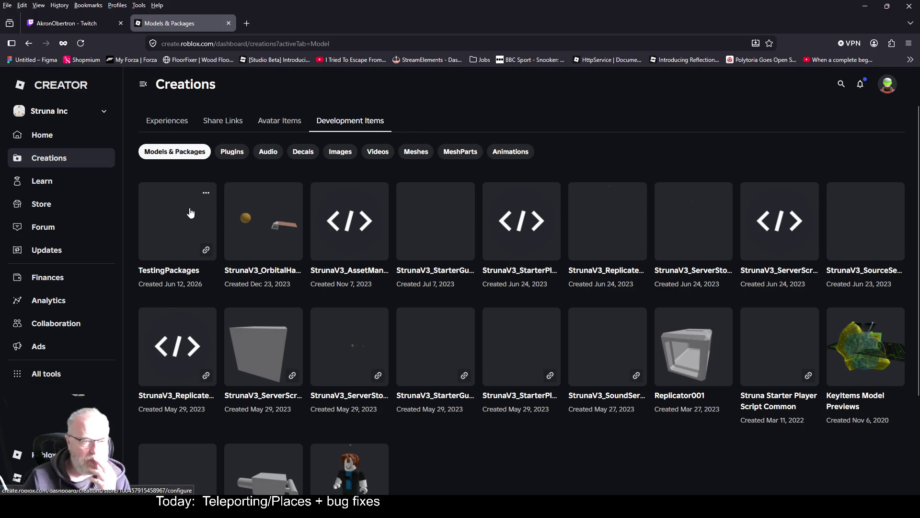
# Open the TestingPackages asset configuration and view its Experiences permissions, currently empty
pyautogui.click(204, 193)
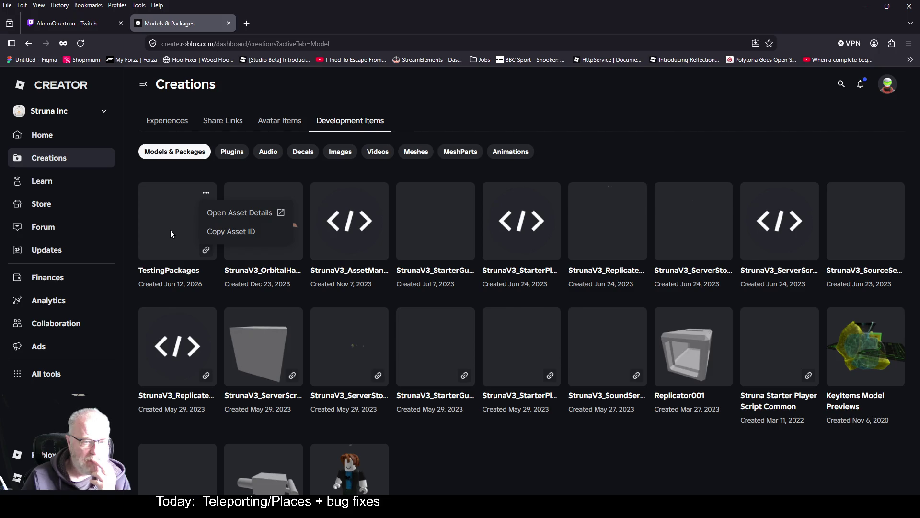
pyautogui.click(244, 214)
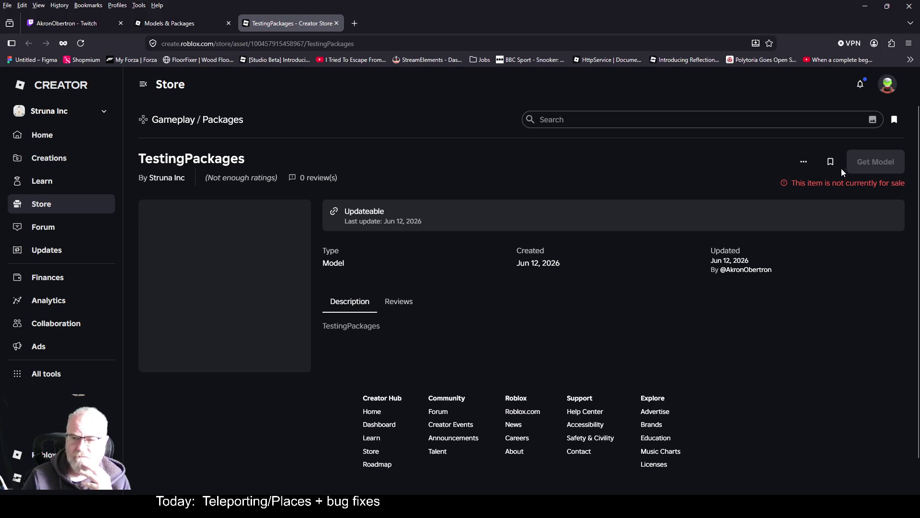
pyautogui.click(805, 163)
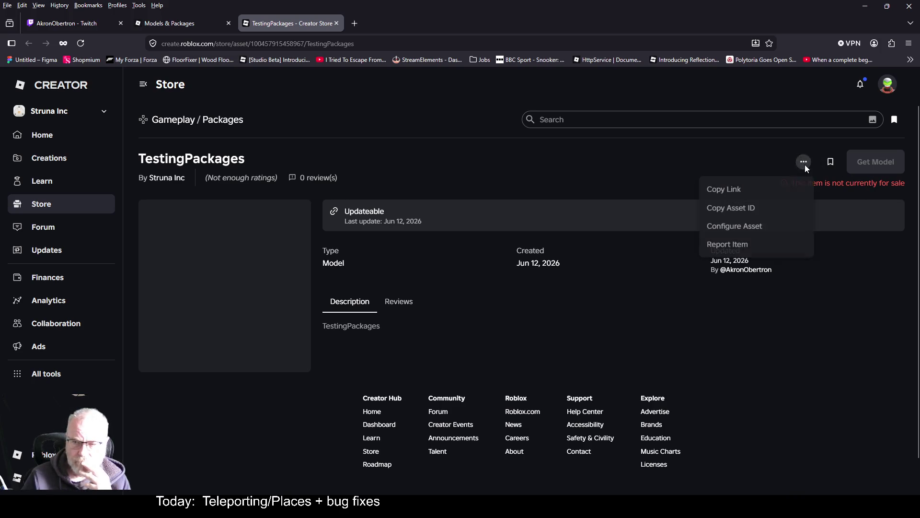
pyautogui.click(751, 226)
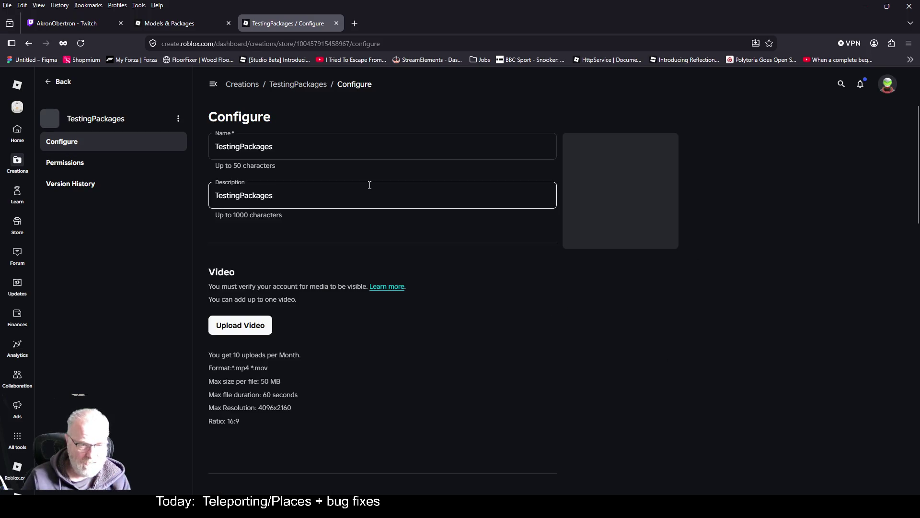
pyautogui.click(83, 171)
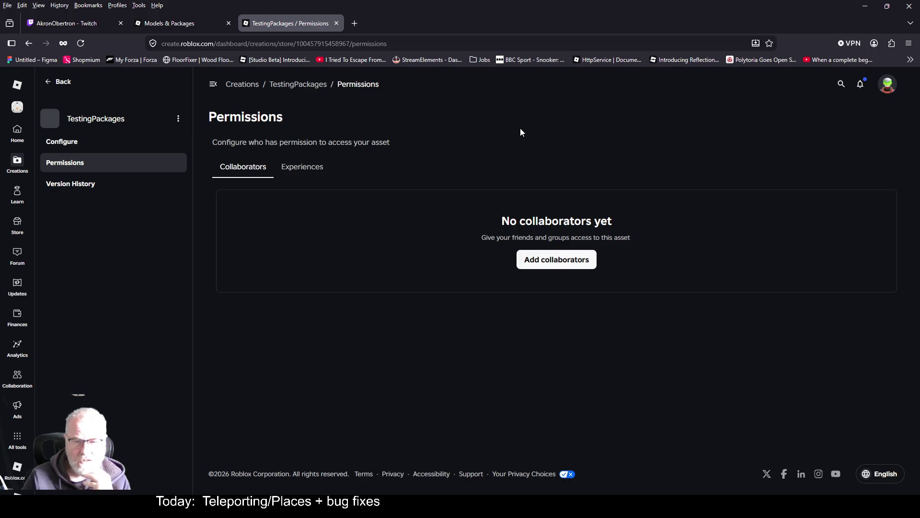
pyautogui.click(294, 170)
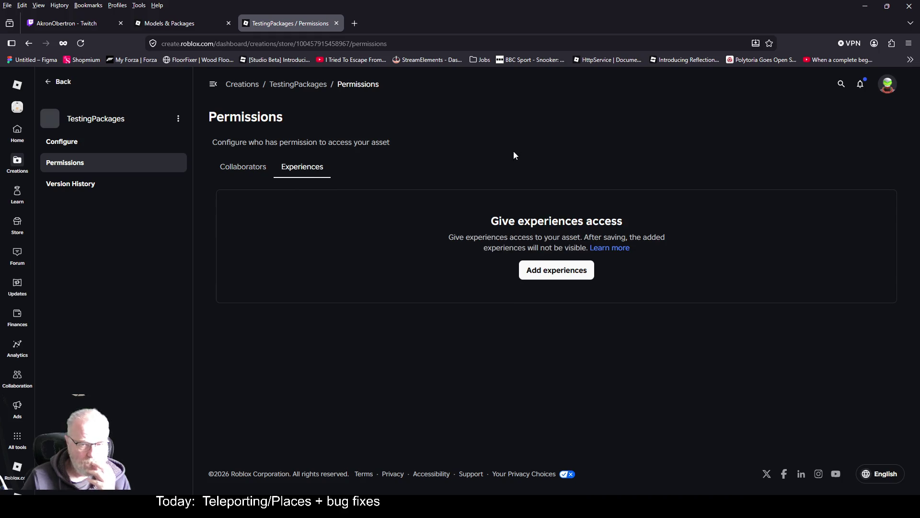